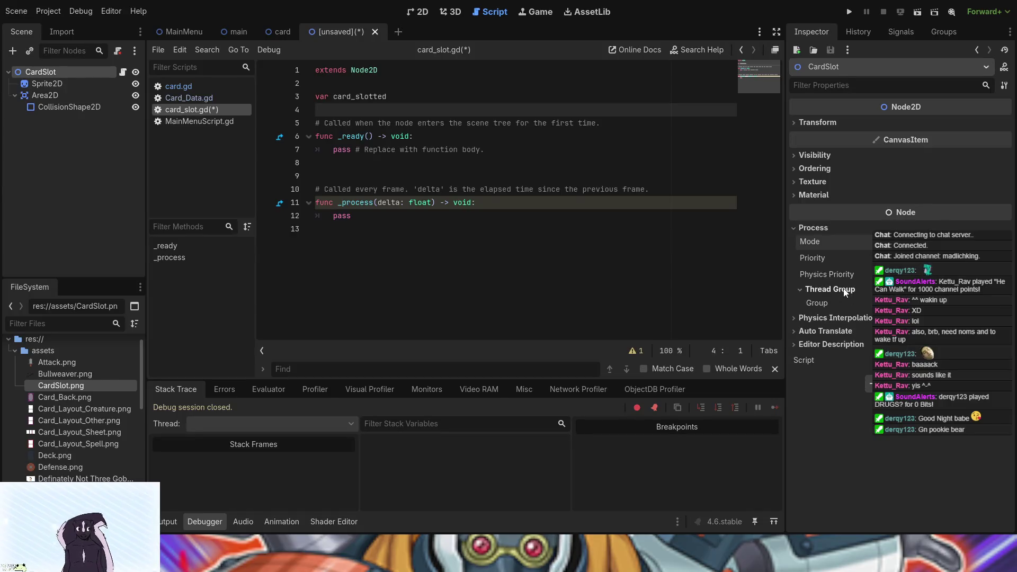
# - Select the Area2D node, review its collision layer and mask, then show its Input settings including Pickable
pyautogui.click(46, 93)
pyautogui.click(831, 263)
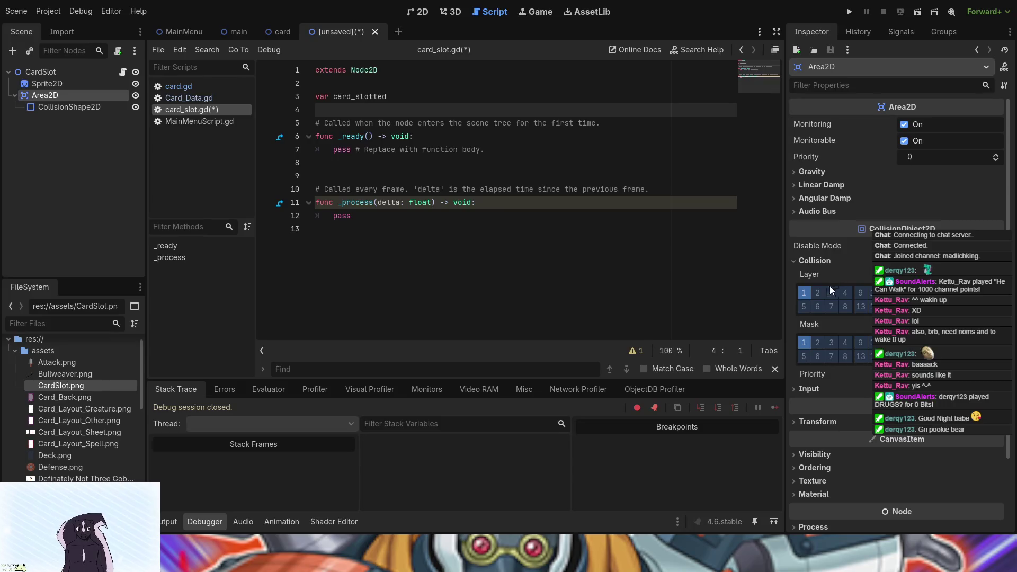
pyautogui.click(818, 261)
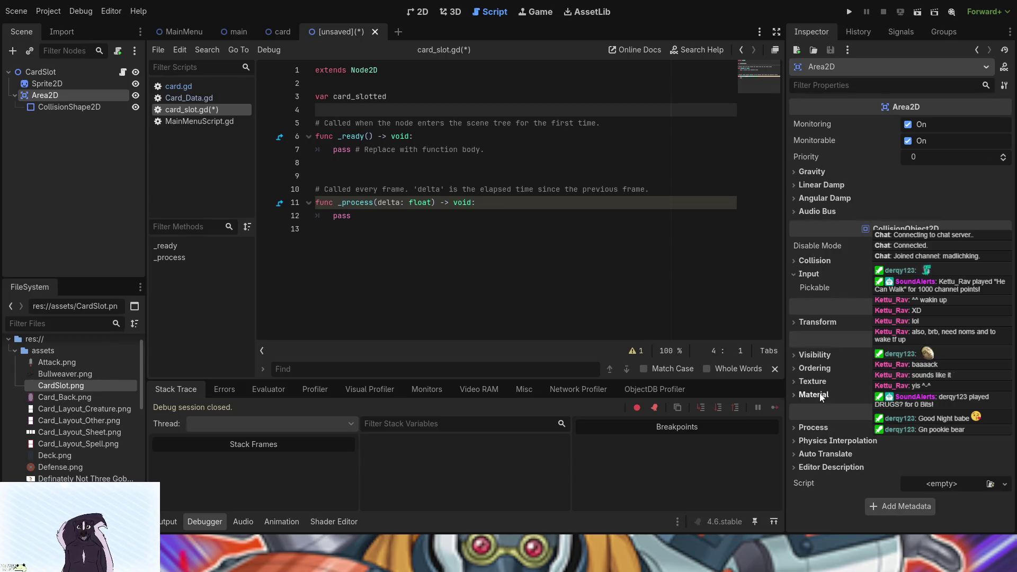
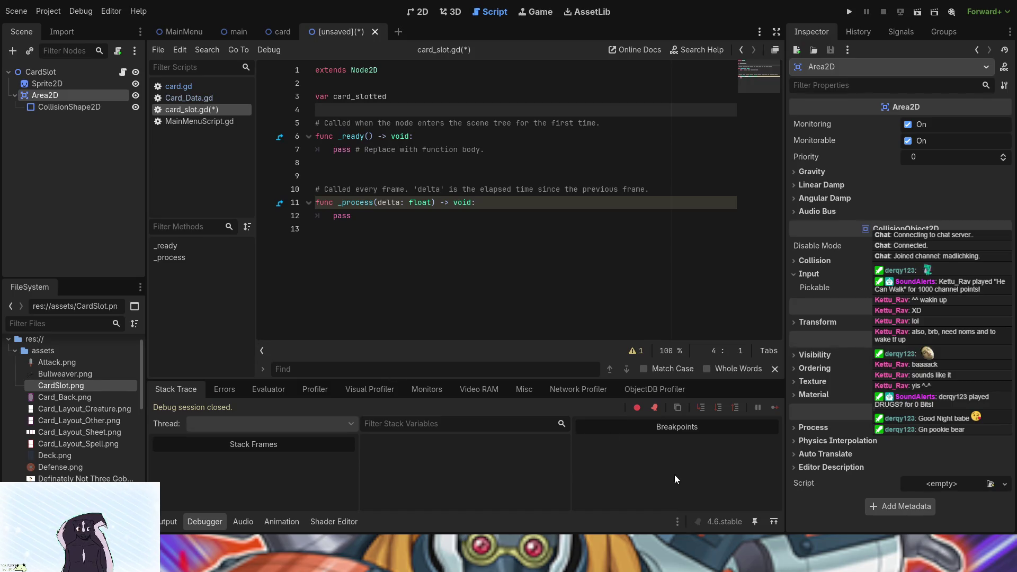
# - Review the Area2D, Sprite2D and CardSlot root node properties in the Inspector
pyautogui.click(837, 355)
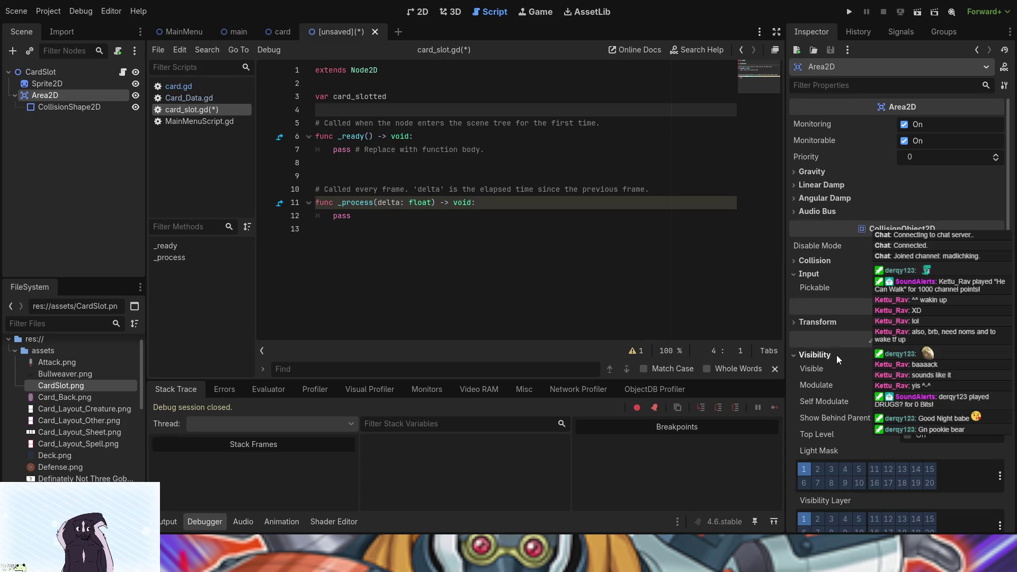
pyautogui.click(837, 354)
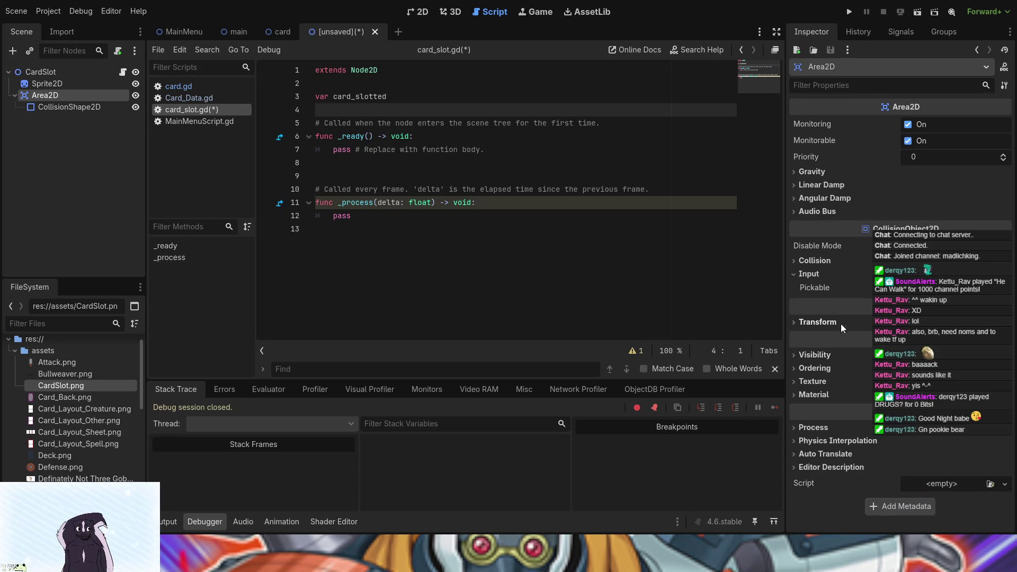
pyautogui.click(62, 83)
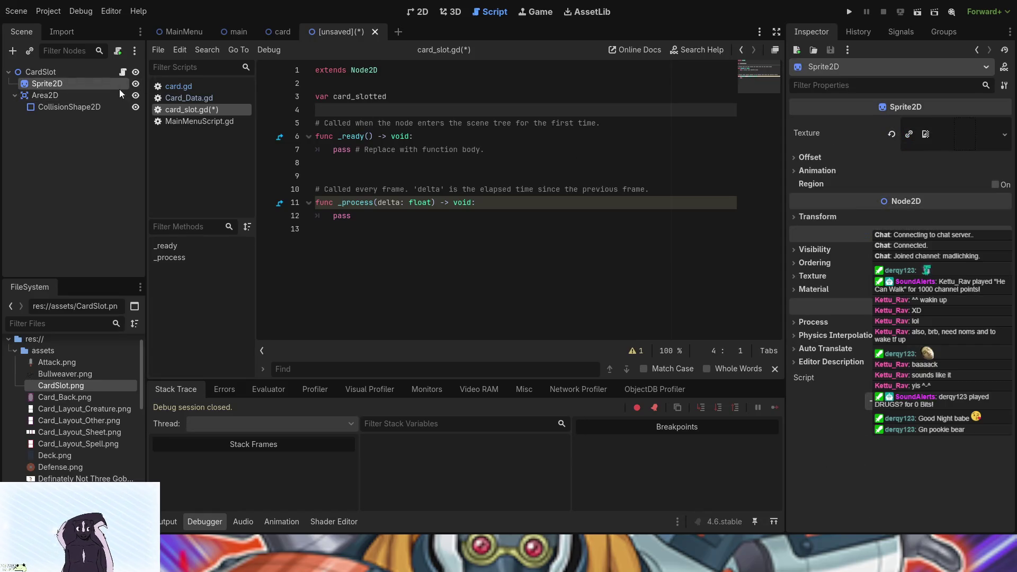
pyautogui.click(76, 74)
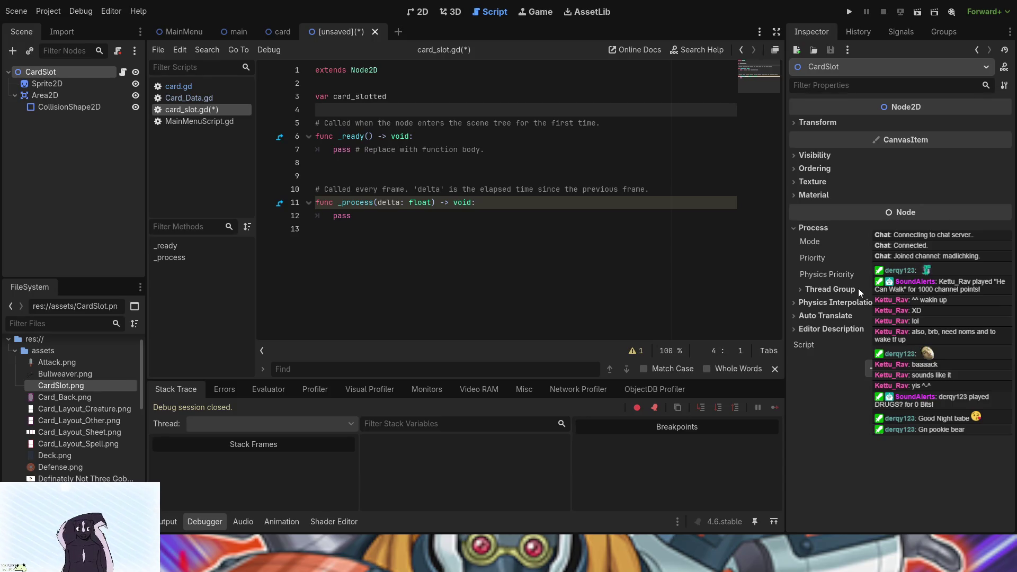
# - Set the CardSlot root node's Ordering Z Index to -2
pyautogui.click(819, 182)
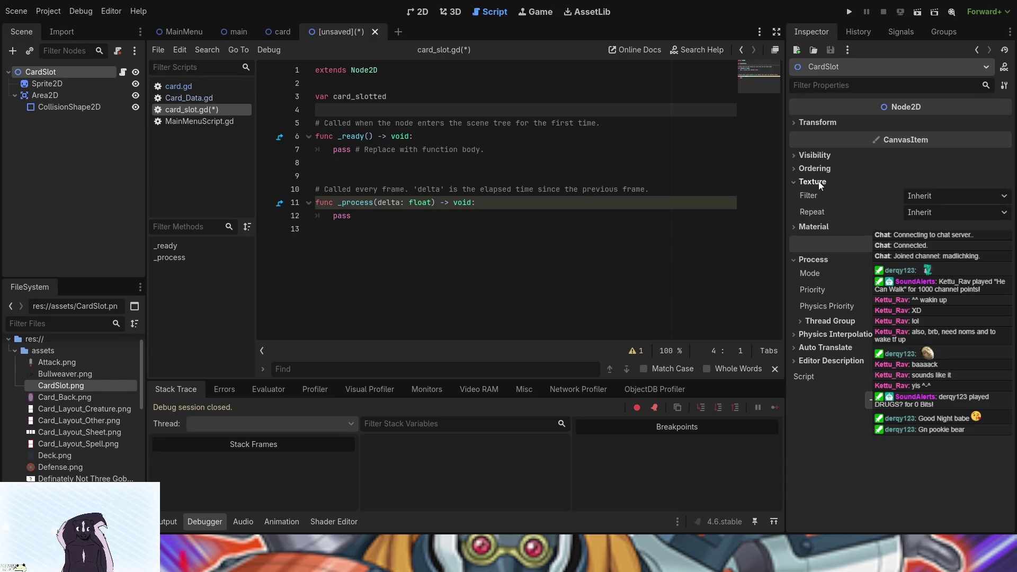
pyautogui.click(815, 228)
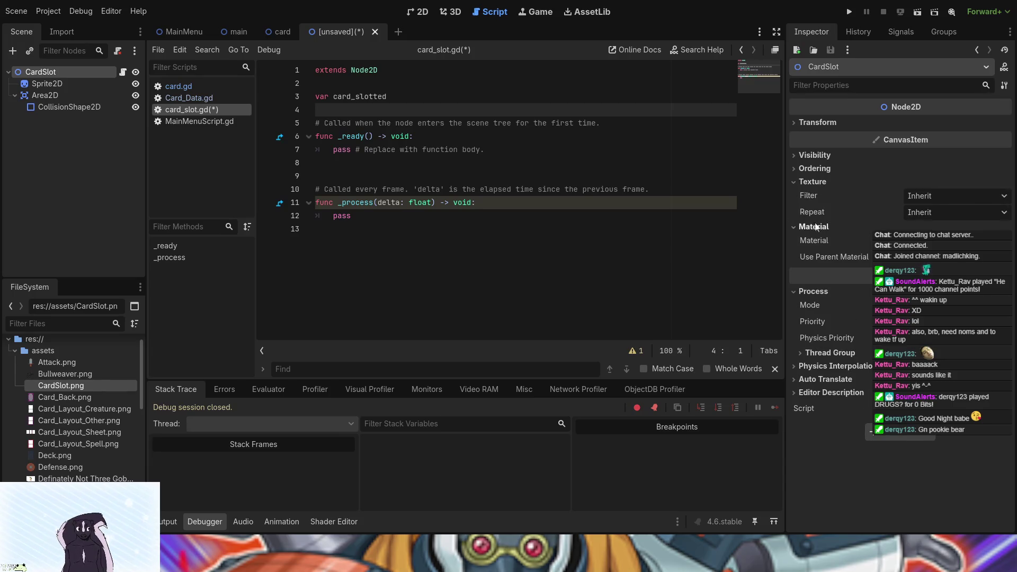
pyautogui.click(816, 182)
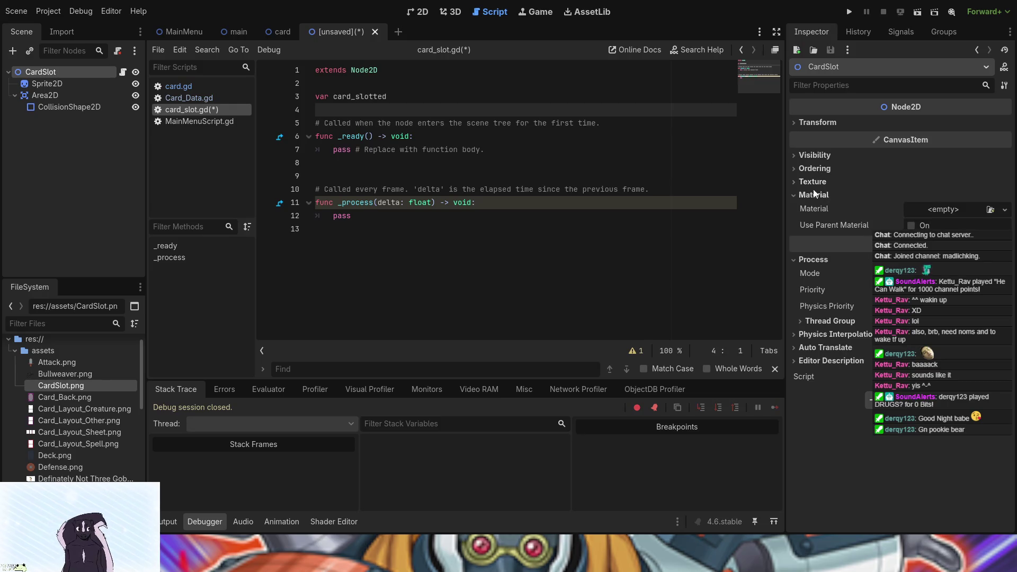
pyautogui.click(808, 195)
pyautogui.click(812, 169)
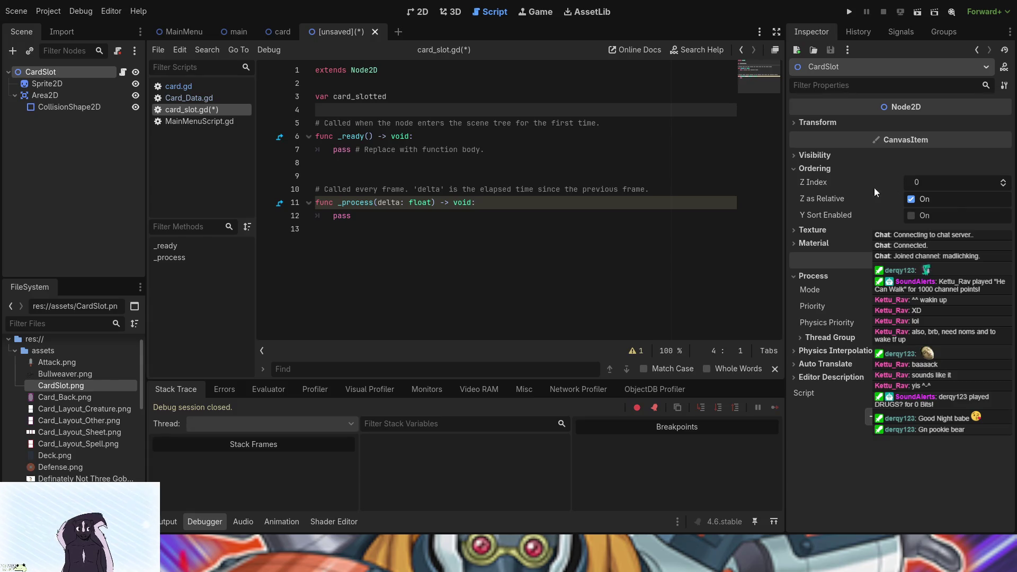
pyautogui.click(1003, 186)
pyautogui.click(1004, 185)
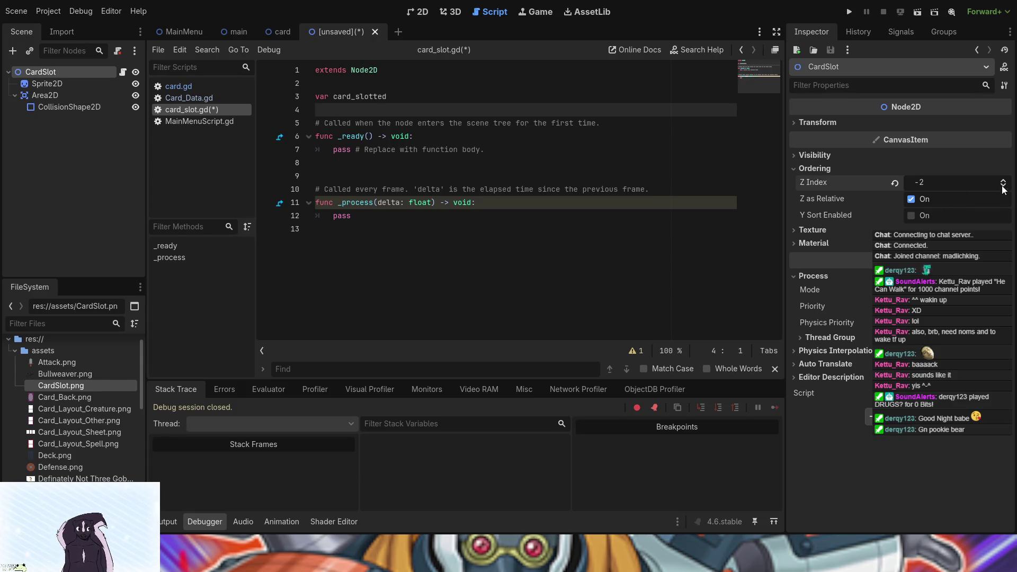
# - Collapse the CardSlot's Inspector sections and select the Area2D node
pyautogui.click(816, 155)
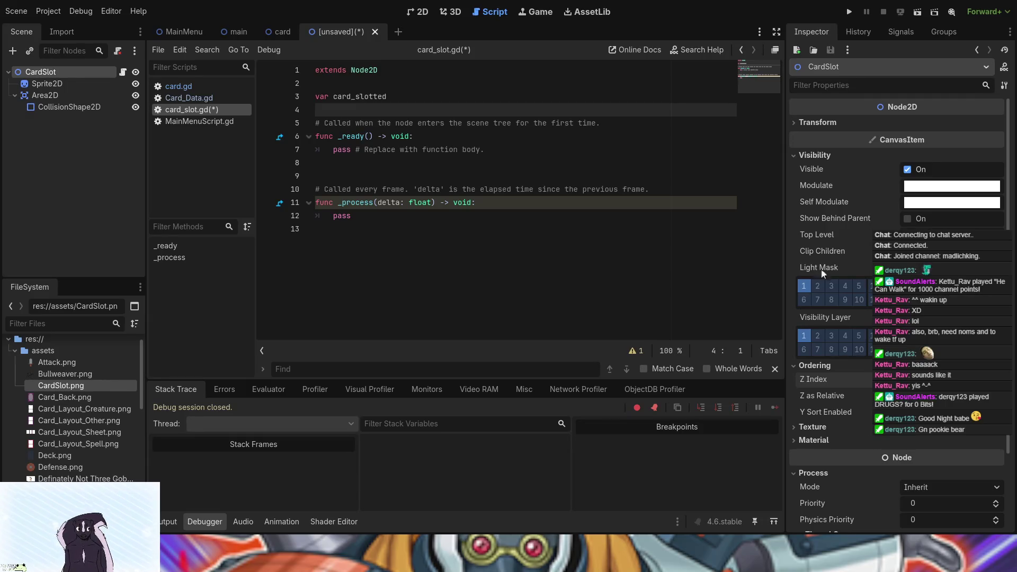
pyautogui.click(815, 366)
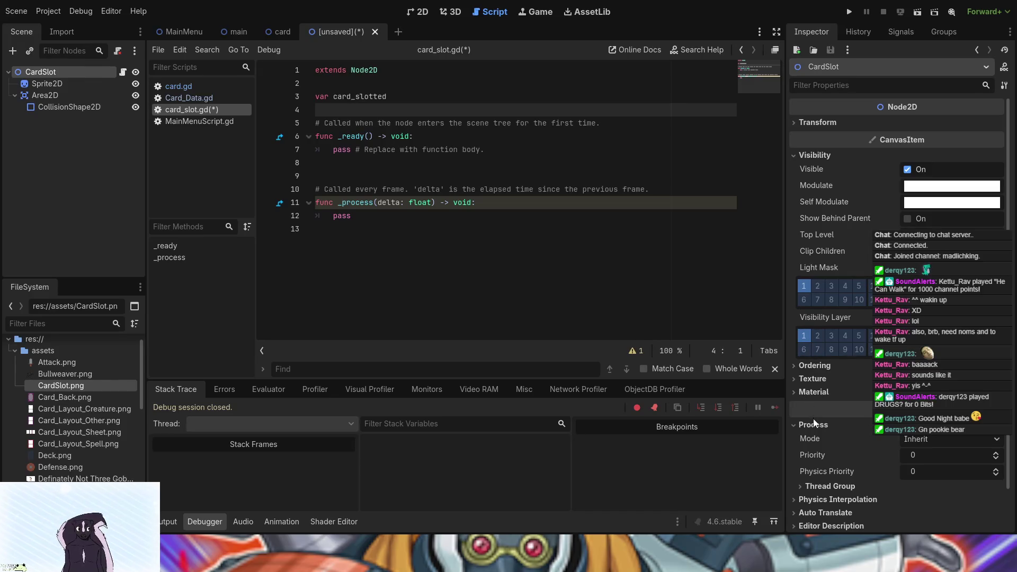
pyautogui.scroll(-2, 816, 456)
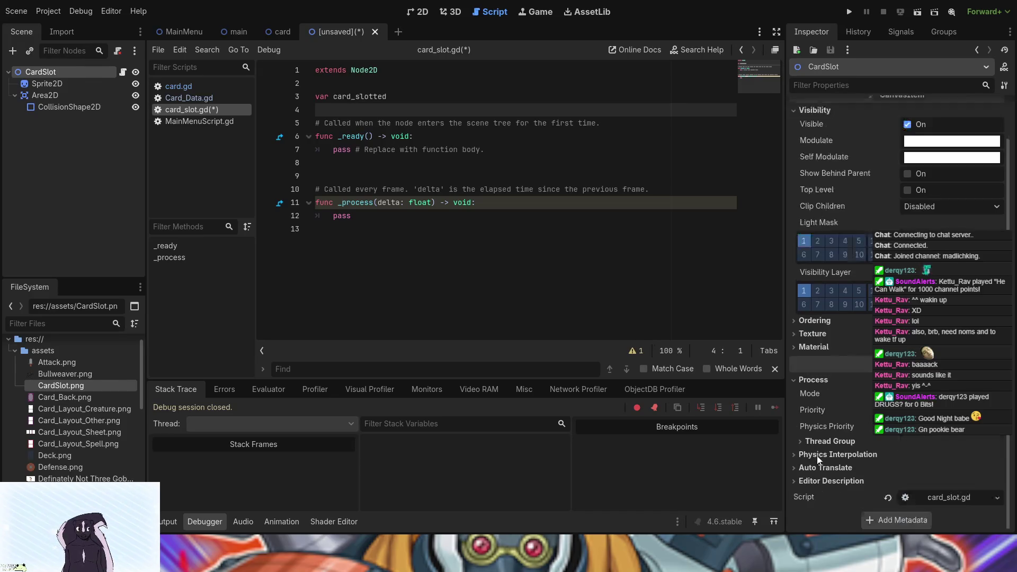
pyautogui.click(796, 377)
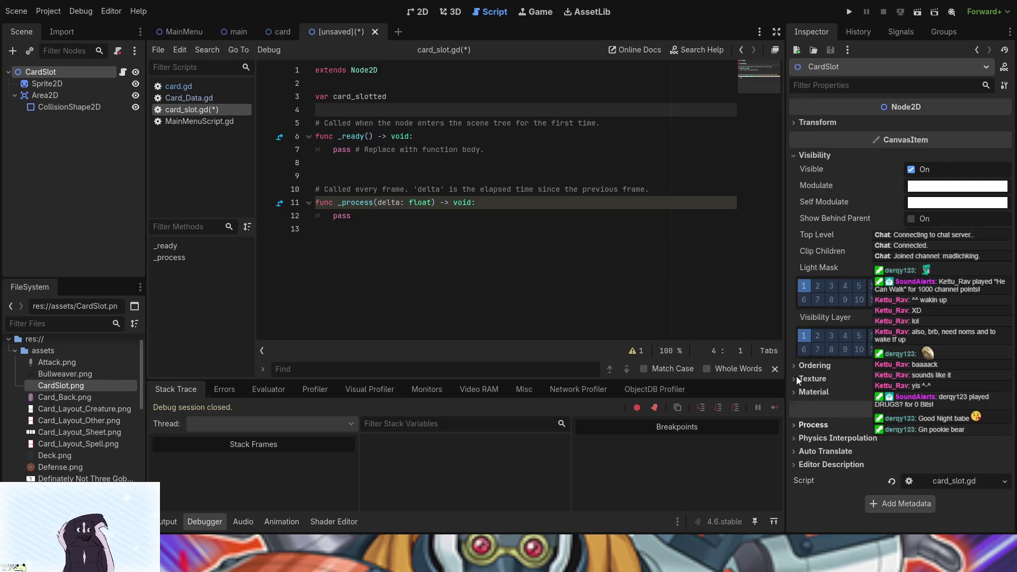
pyautogui.click(799, 425)
pyautogui.click(799, 425)
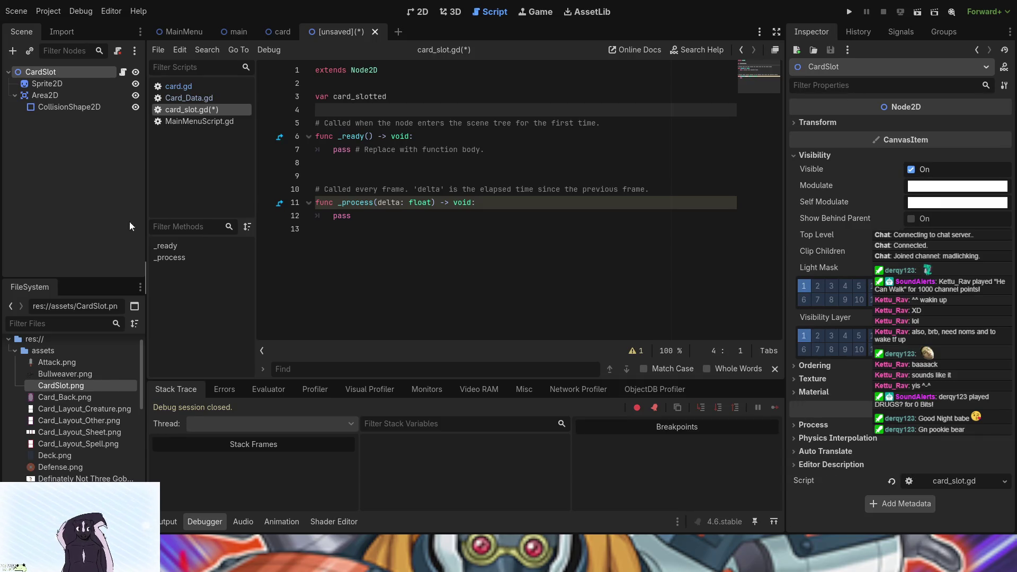
pyautogui.click(37, 93)
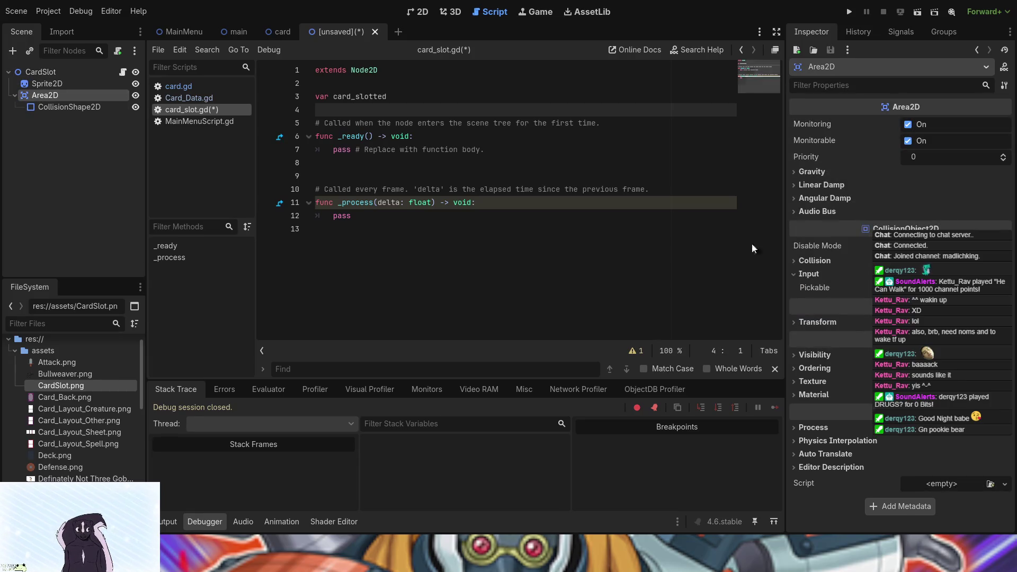
# - Expand the Area2D's Collision section to show its layer and mask
pyautogui.click(826, 263)
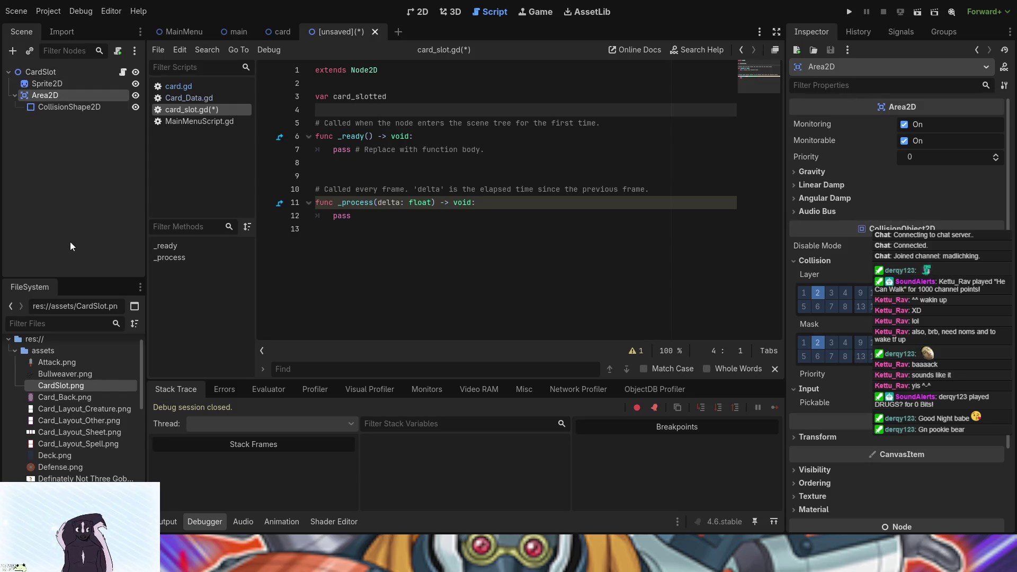
# - In the main scene, add two new Node2D children under Main
pyautogui.moveTo(189, 35)
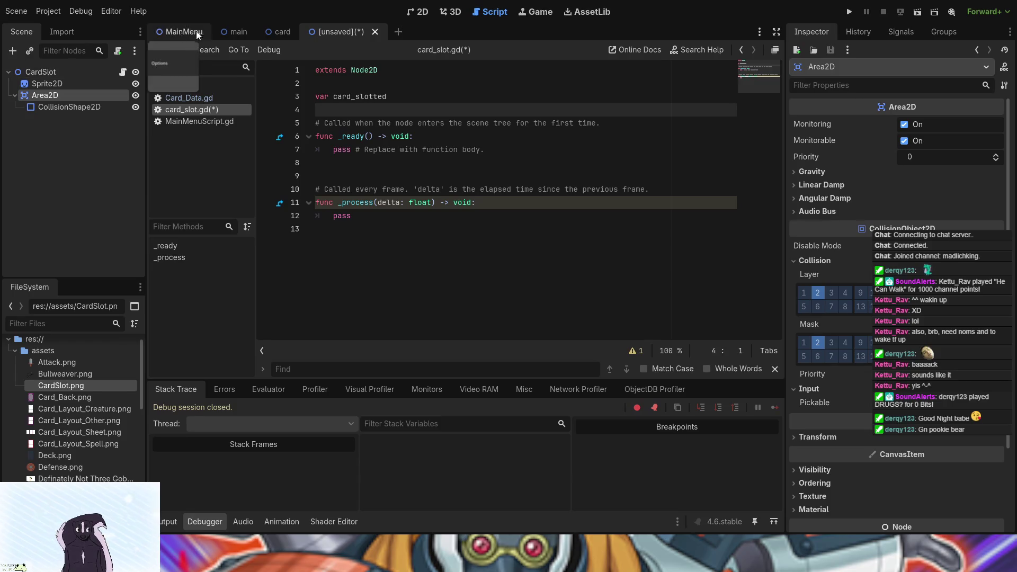
pyautogui.click(229, 31)
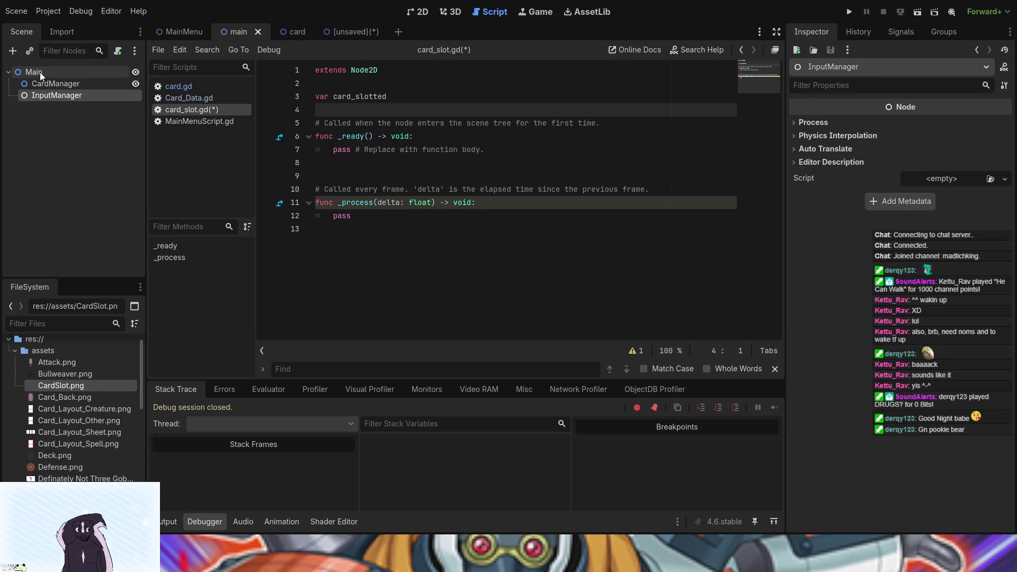
pyautogui.click(40, 73)
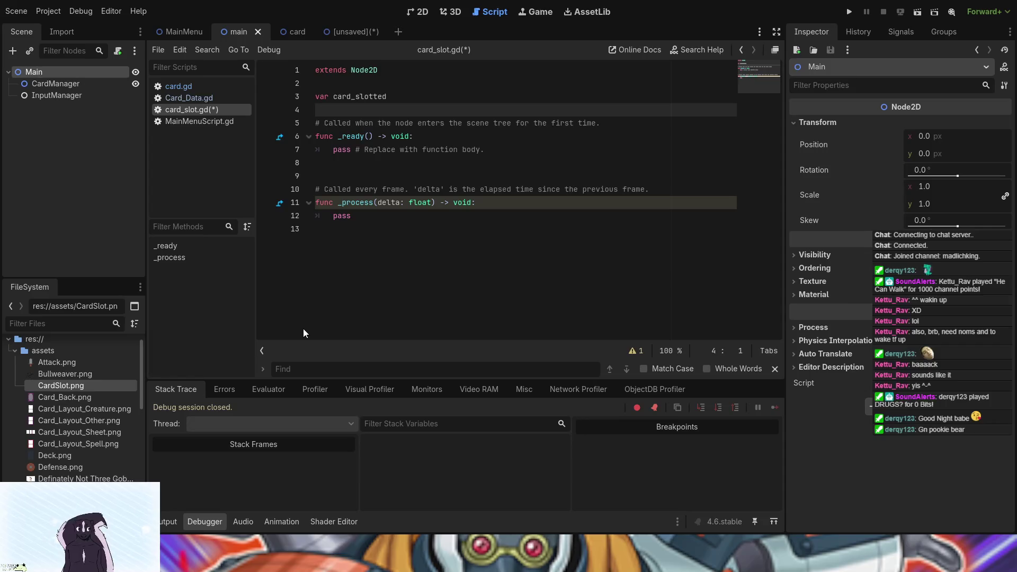
pyautogui.hotkey('ctrl', 'a')
pyautogui.press('Return')
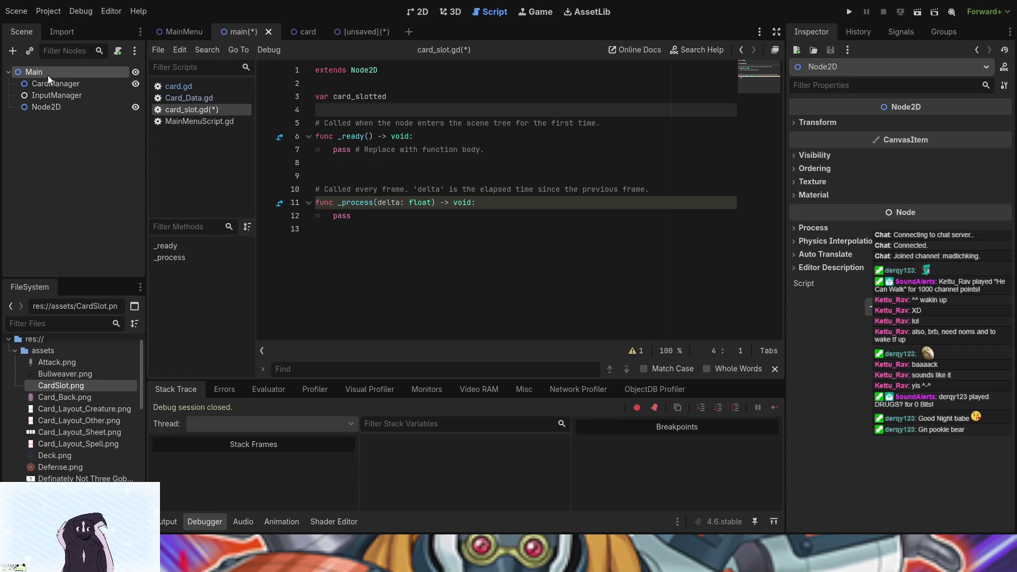
pyautogui.click(47, 75)
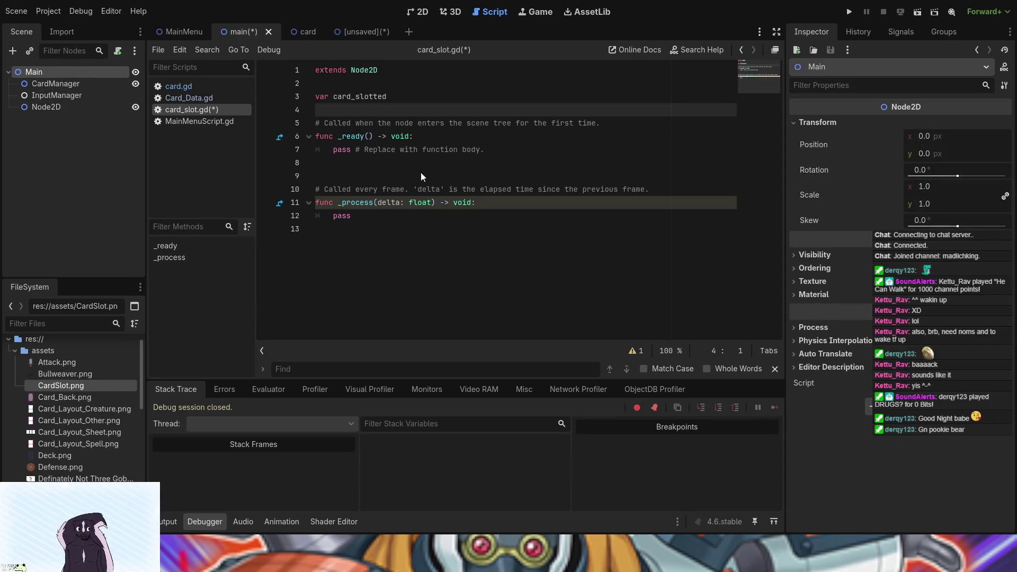
pyautogui.hotkey('ctrl', 'a')
pyautogui.press('Return')
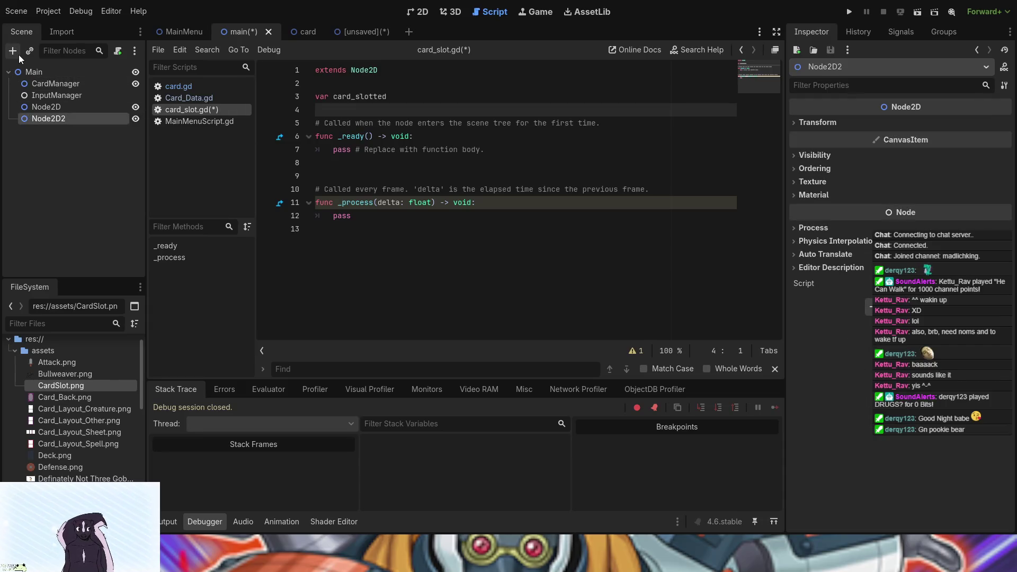
# - Rename the first new Node2D to CardSlots
pyautogui.click(62, 106)
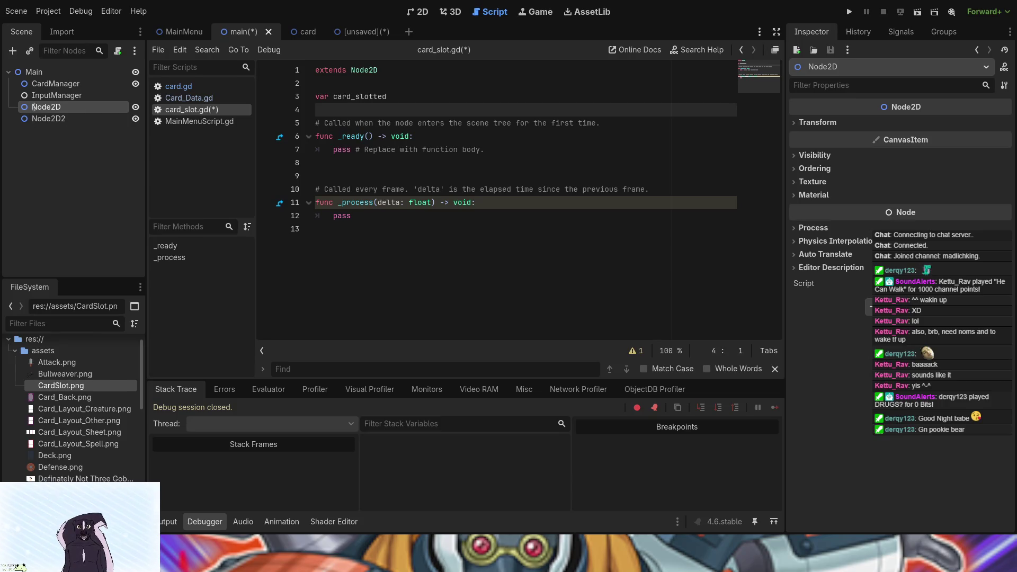
pyautogui.click(68, 117)
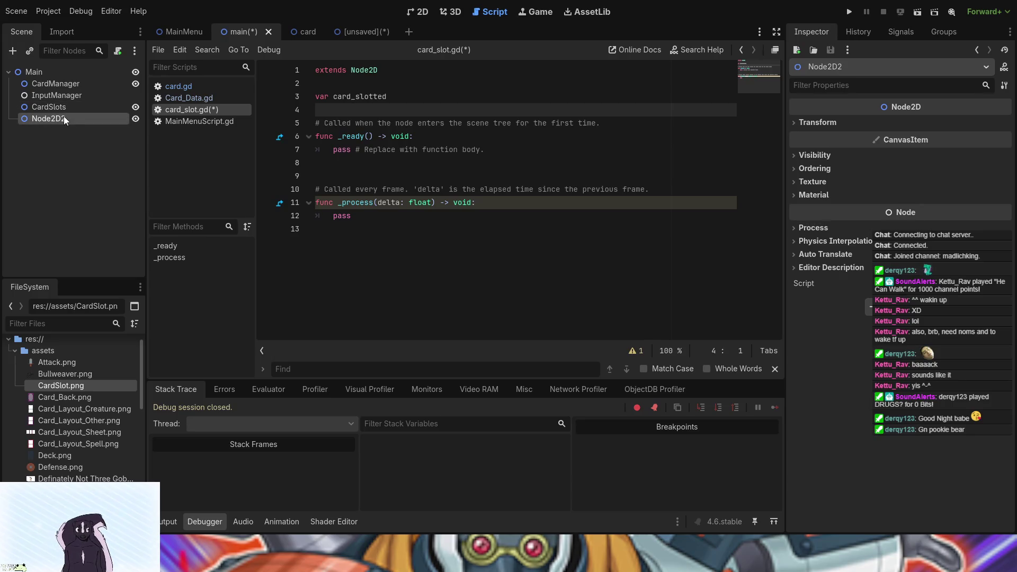
pyautogui.click(60, 118)
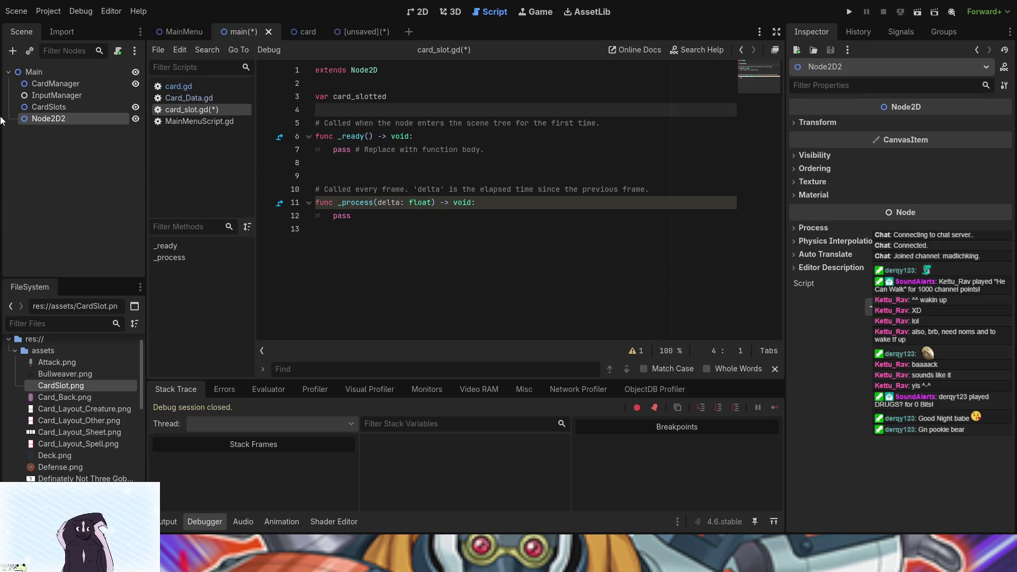
# - Rename the second node to Deck and add another Node2D under Main
pyautogui.write('Deck')
pyautogui.press('Return')
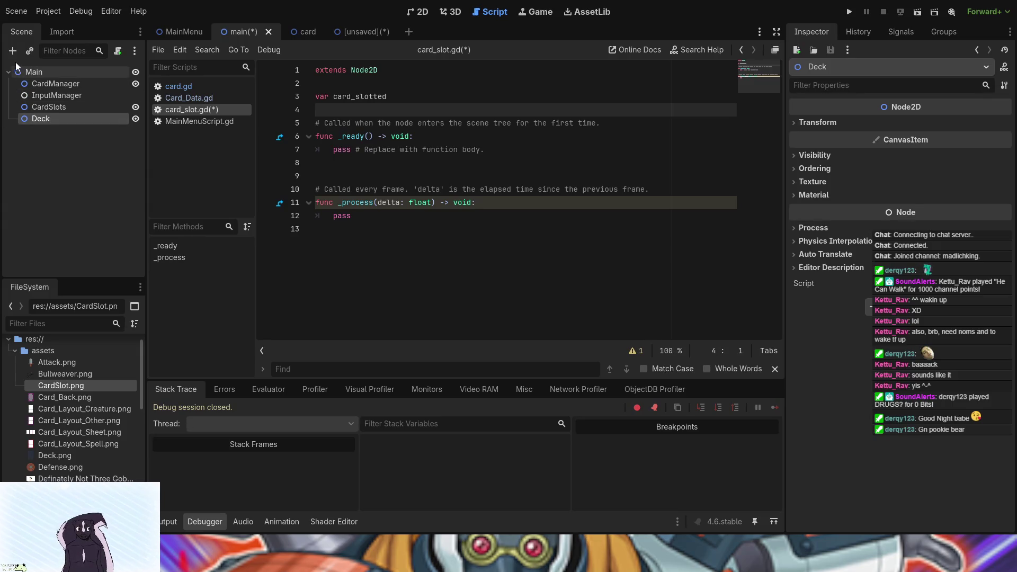
pyautogui.hotkey('ctrl', 'v')
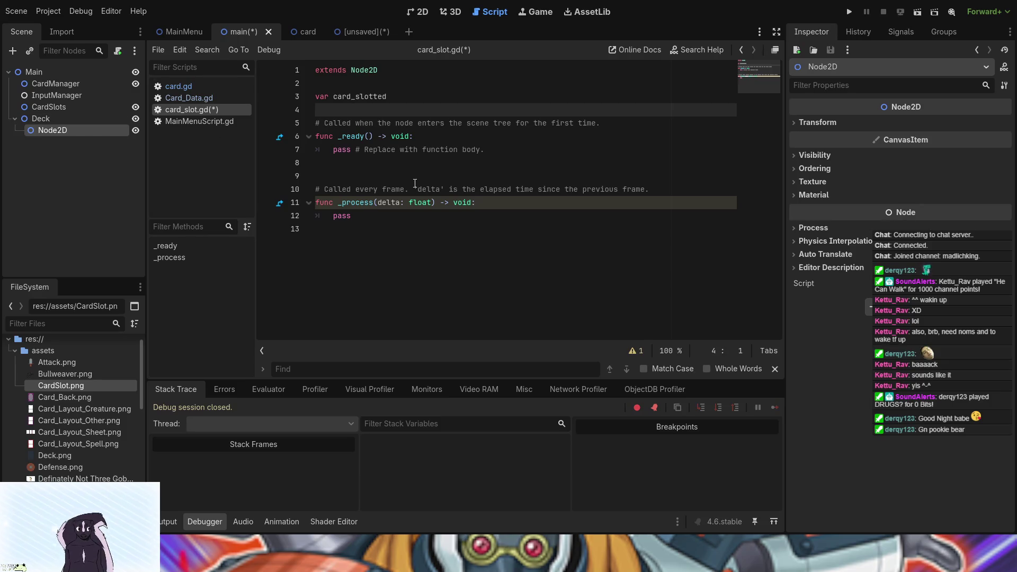
pyautogui.moveTo(62, 132); pyautogui.dragTo(36, 73)
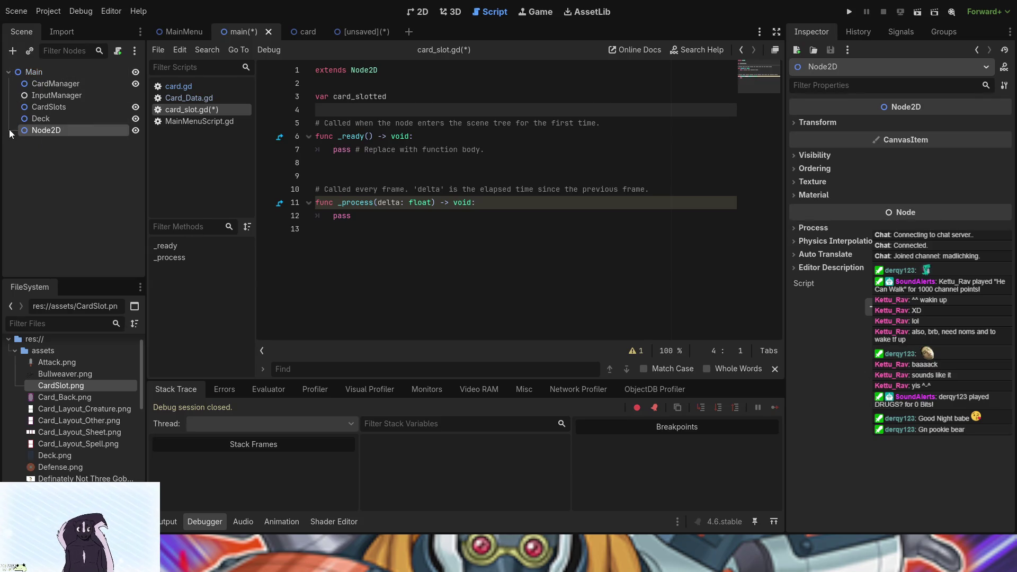
# - Name the new node Hand and order Main's children CardManager, Hand, Deck, CardSlots, InputManager
pyautogui.press('F2')
pyautogui.write('Hand')
pyautogui.press('Return')
pyautogui.moveTo(53, 96); pyautogui.dragTo(52, 133)
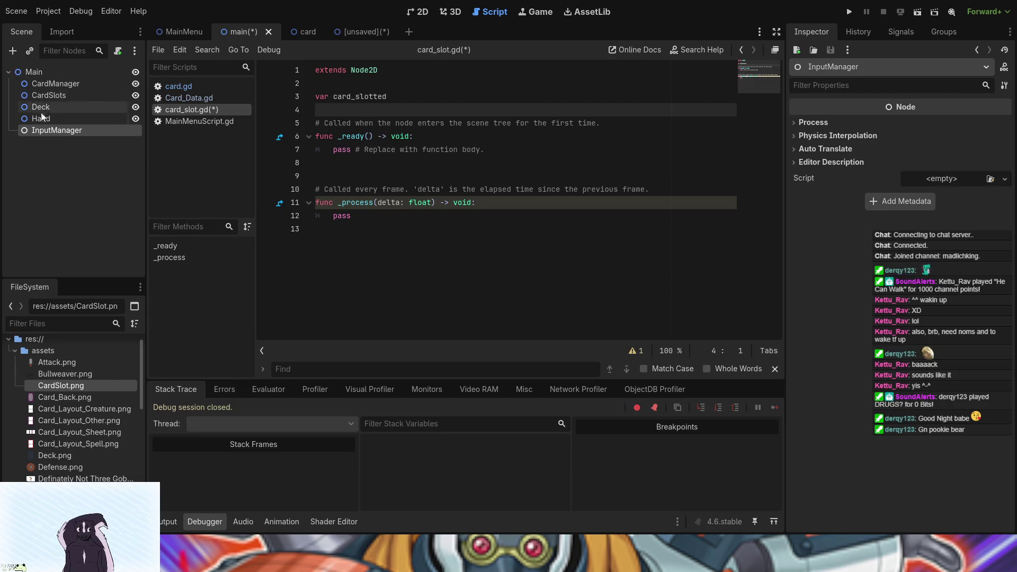
pyautogui.moveTo(52, 91)
pyautogui.mouseDown()
pyautogui.moveTo(52, 112)
pyautogui.moveTo(53, 90)
pyautogui.mouseUp()
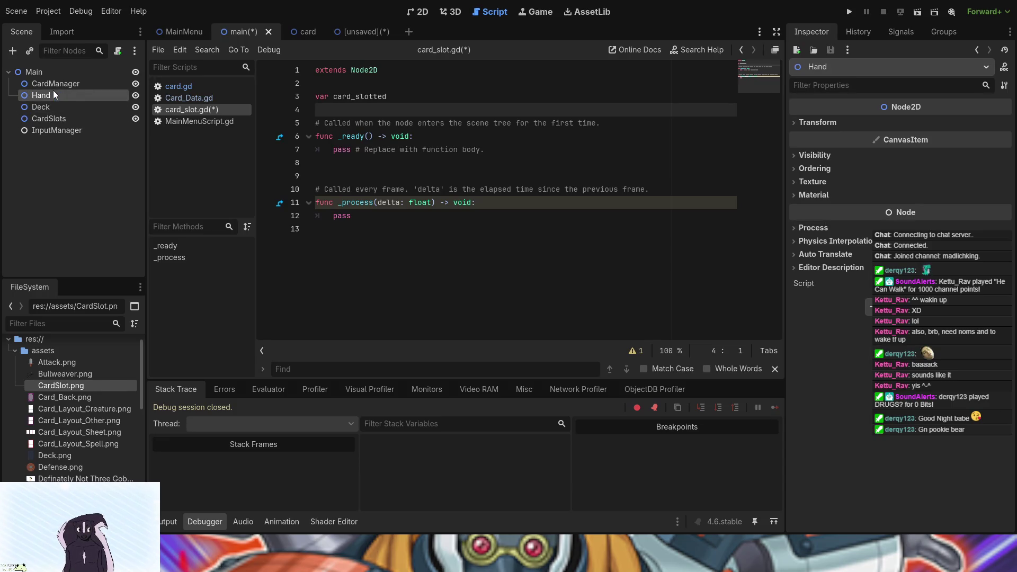
# - Give InputManager its script and add an empty line at the script's end
pyautogui.click(67, 129)
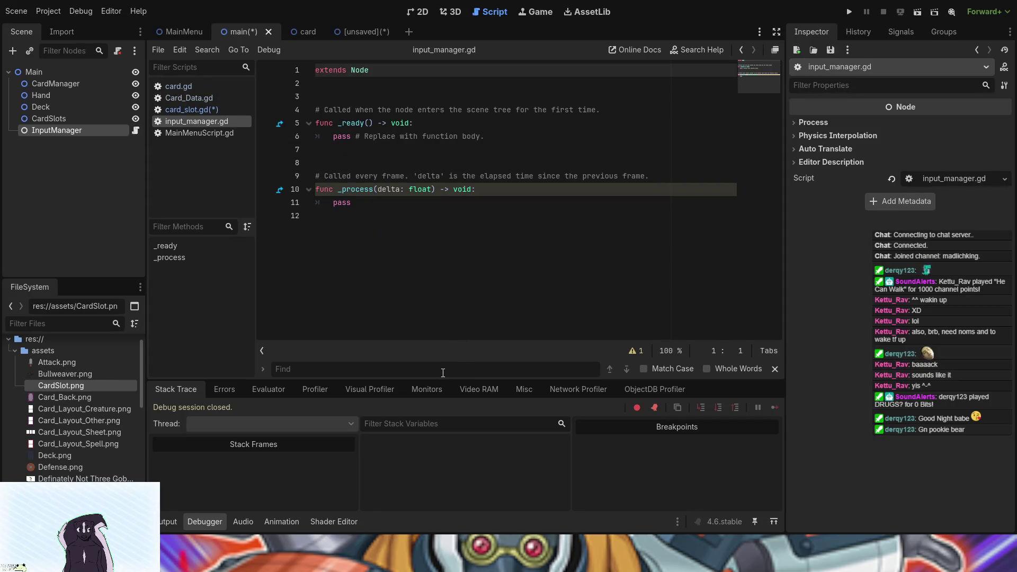
pyautogui.click(356, 213)
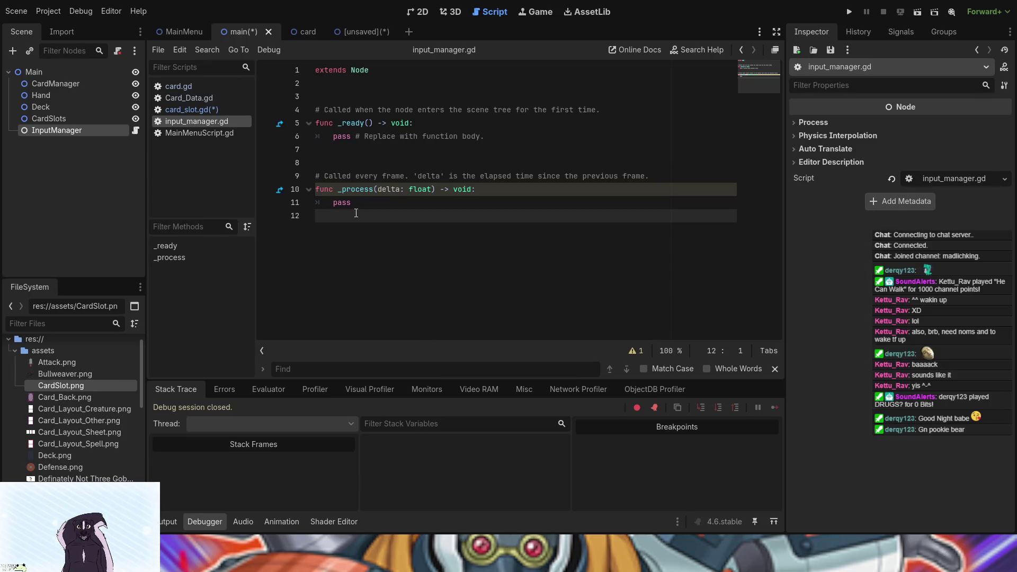
pyautogui.press('Return')
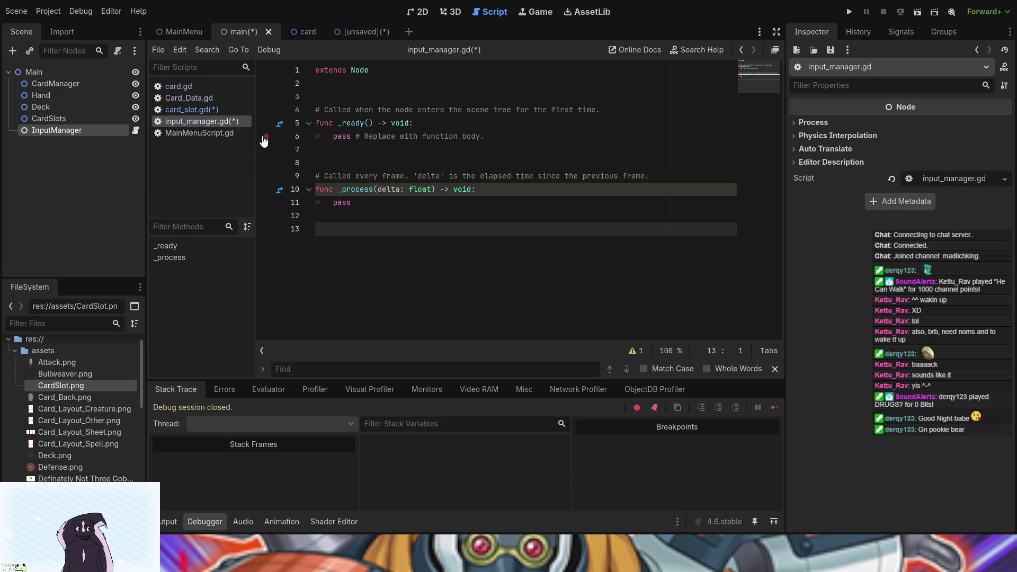
# - Attach new scripts to CardManager, Hand and Deck
pyautogui.click(77, 87)
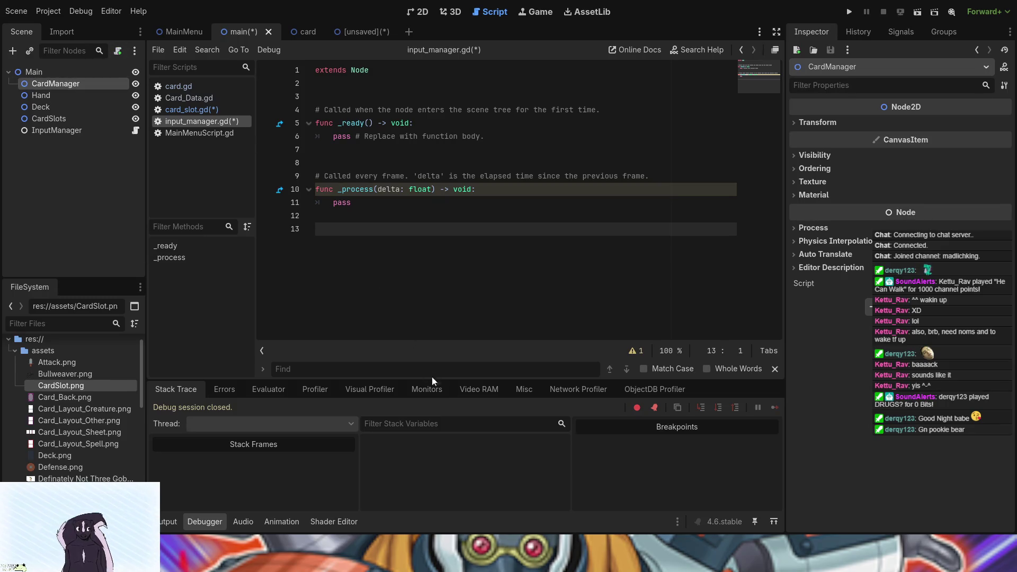
pyautogui.click(64, 93)
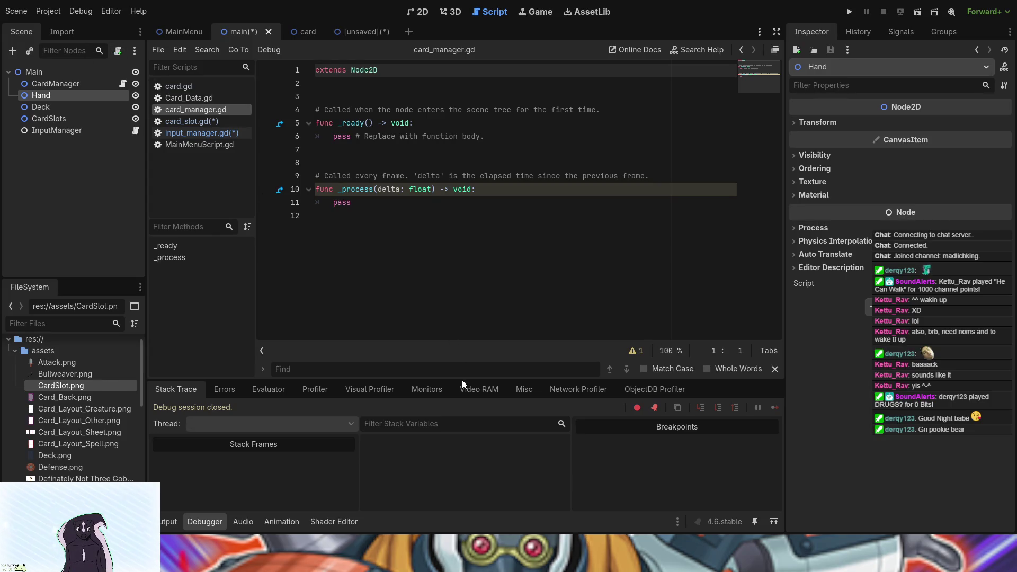
pyautogui.click(77, 107)
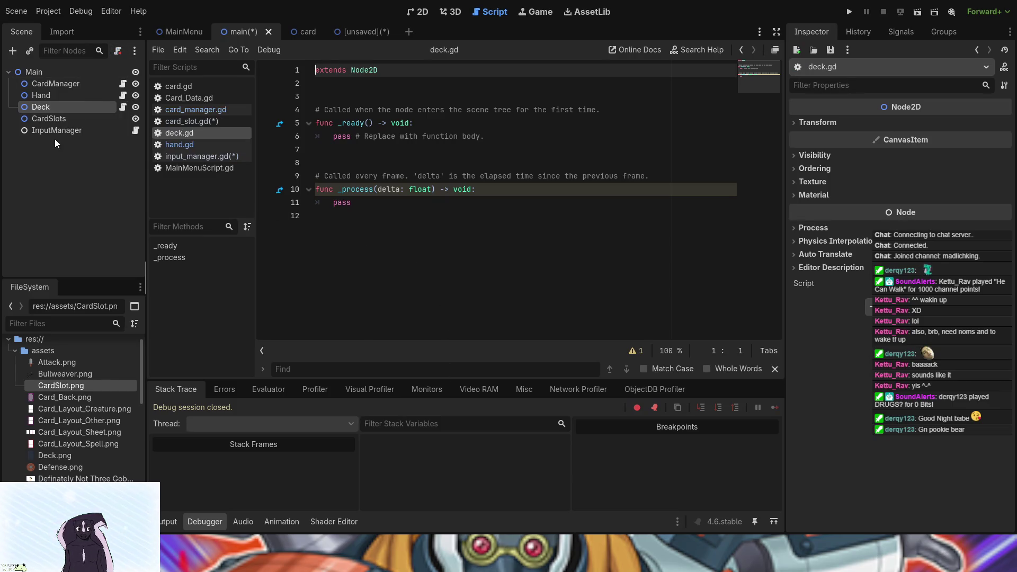
pyautogui.click(73, 118)
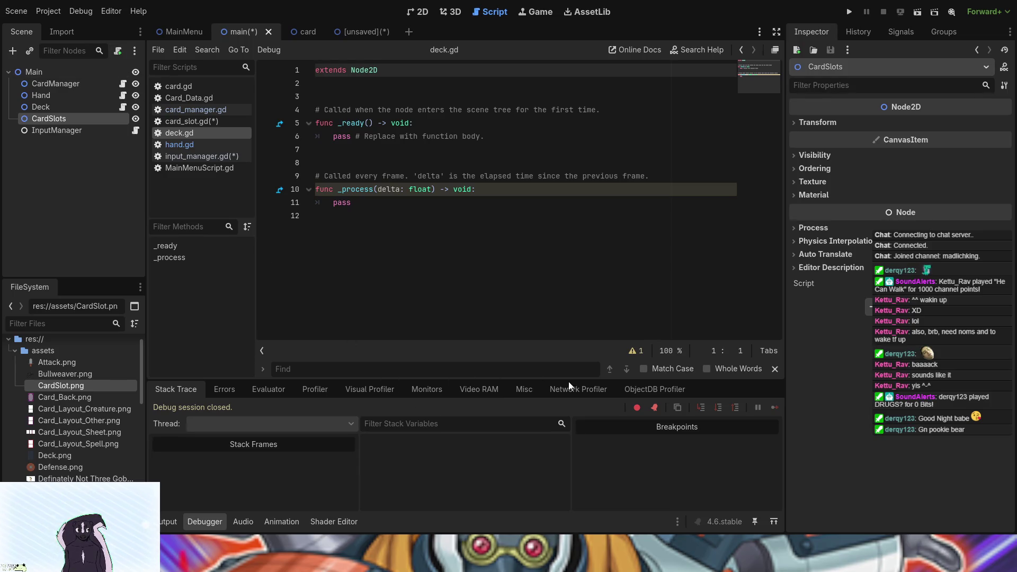
pyautogui.click(349, 35)
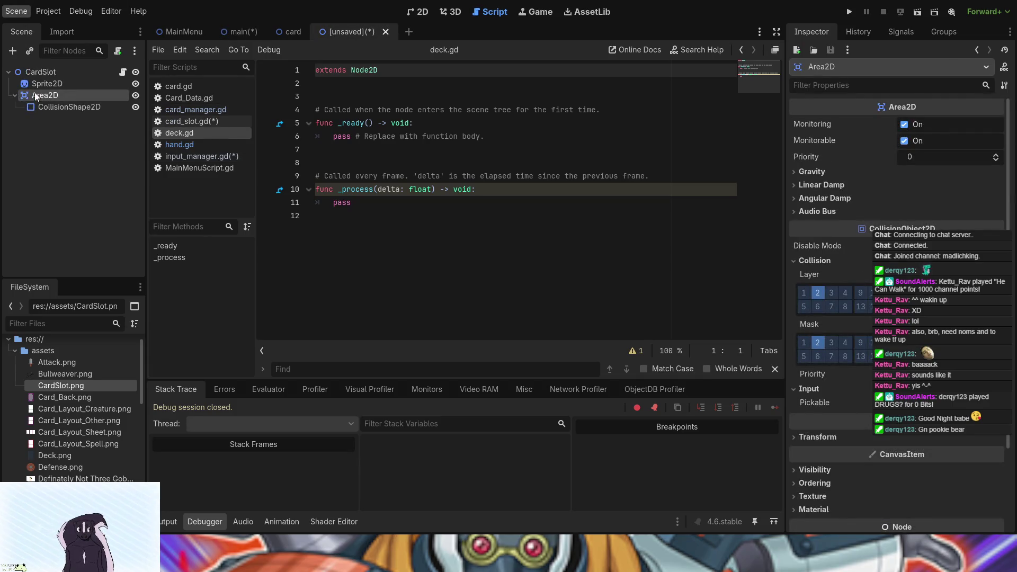
# - Save the scene as card_slot, then save input_manager.gd with a trailing blank line
pyautogui.hotkey('ctrl', 's')
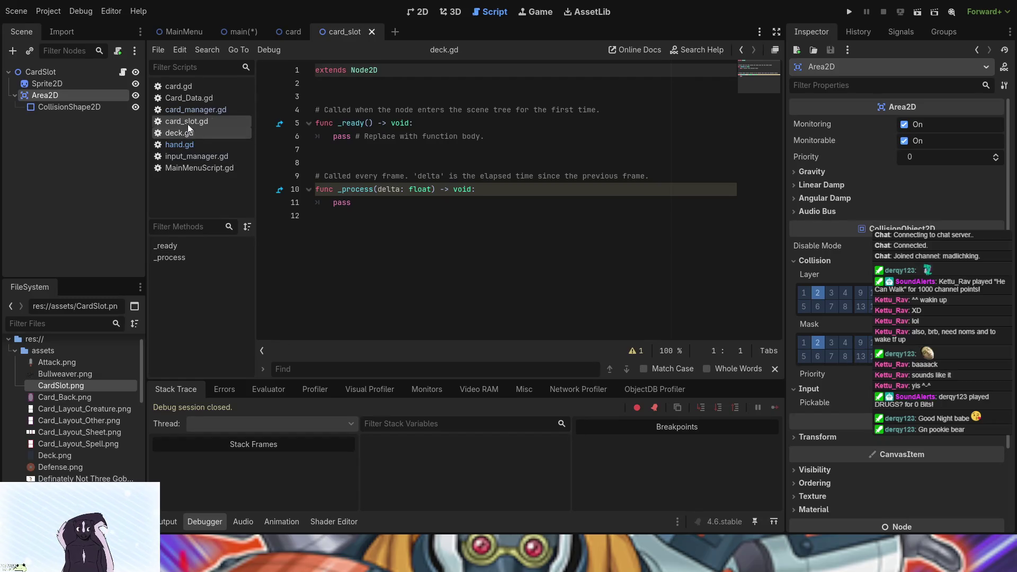
pyautogui.click(205, 160)
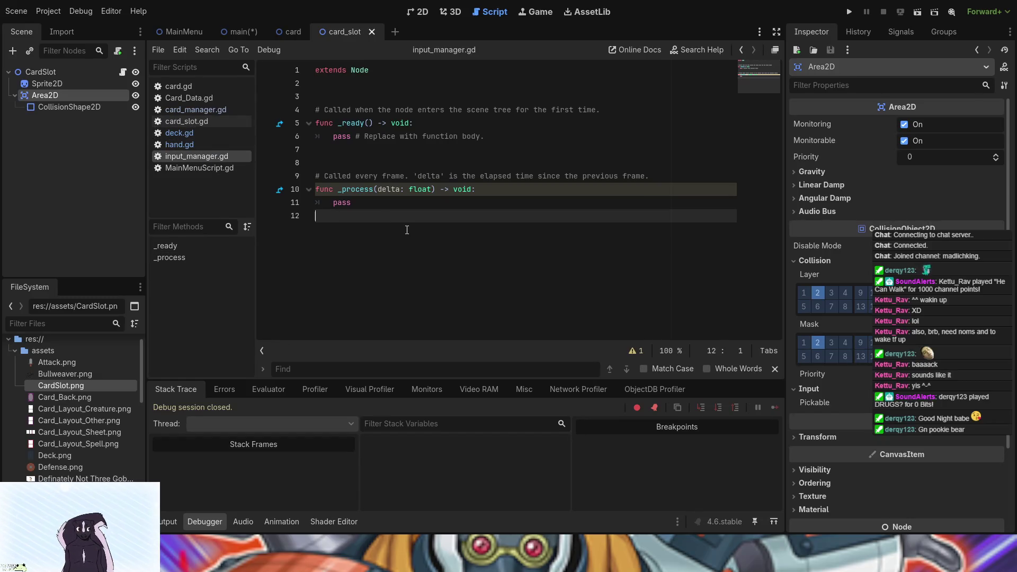
pyautogui.press('Return')
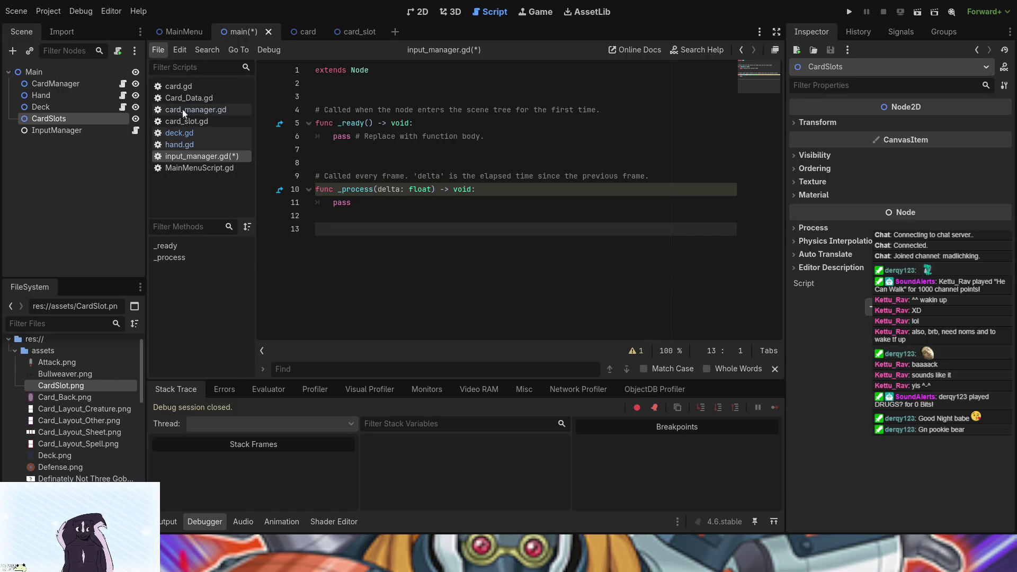
pyautogui.hotkey('ctrl', 's')
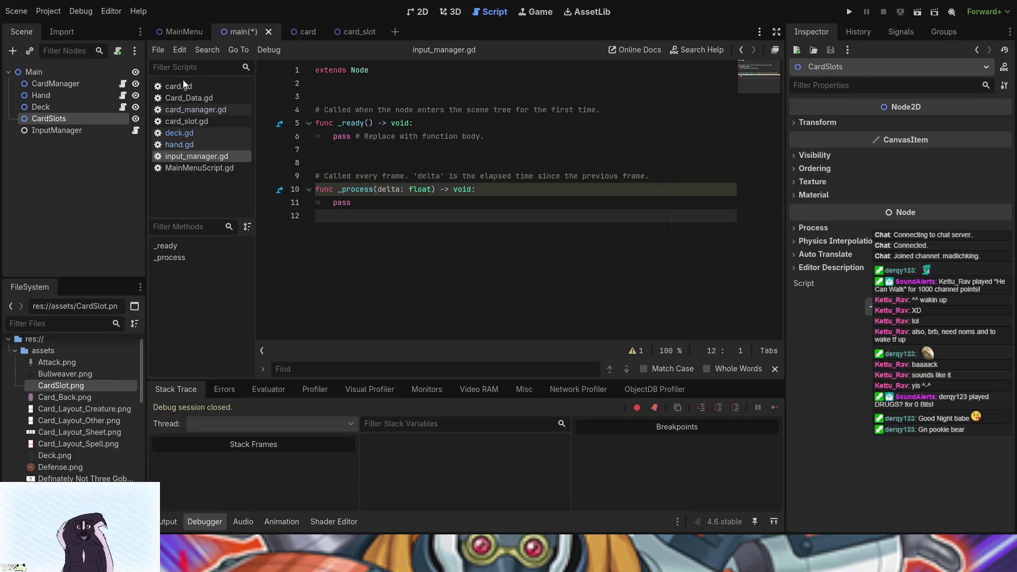
pyautogui.click(361, 28)
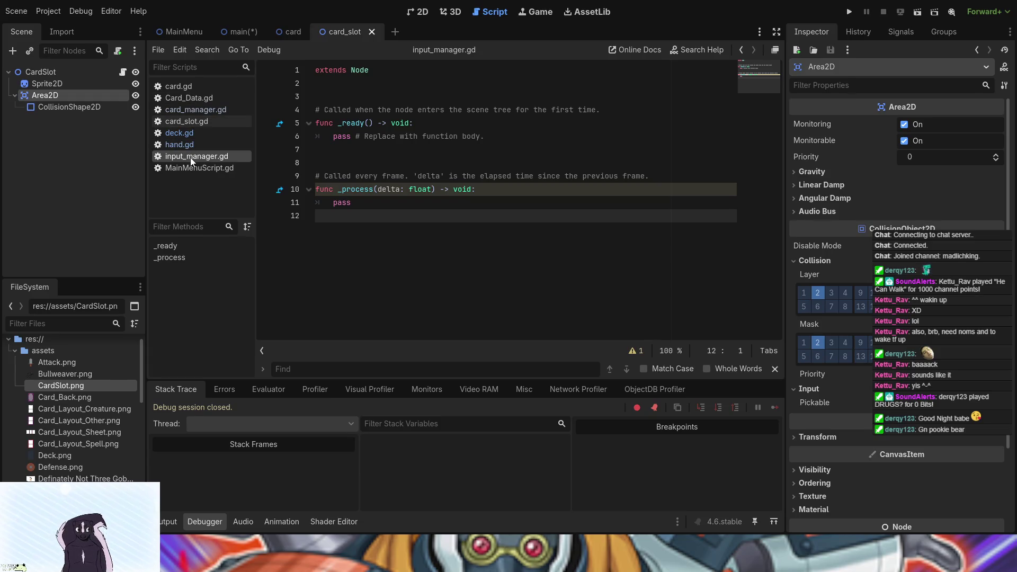
# - Add 'var slot_type' beneath card_slotted in card_slot.gd and save the script
pyautogui.click(182, 121)
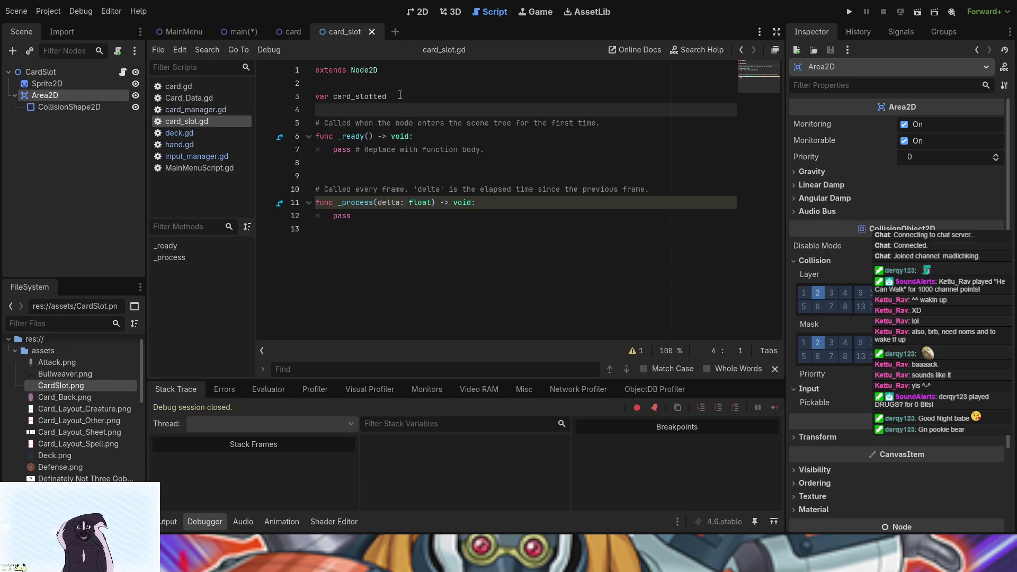
pyautogui.write('var ')
pyautogui.write('slot_type')
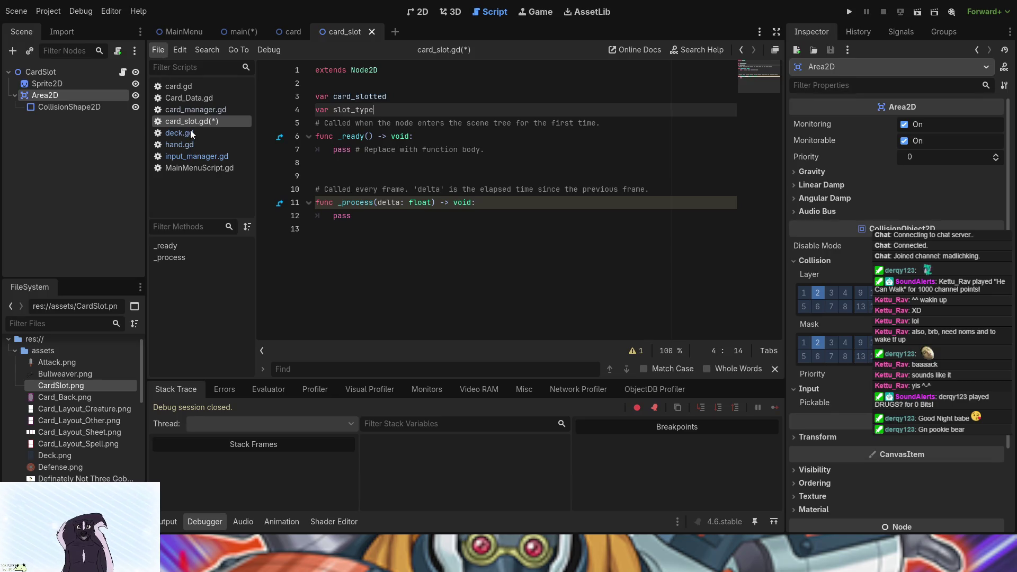
pyautogui.hotkey('ctrl', 's')
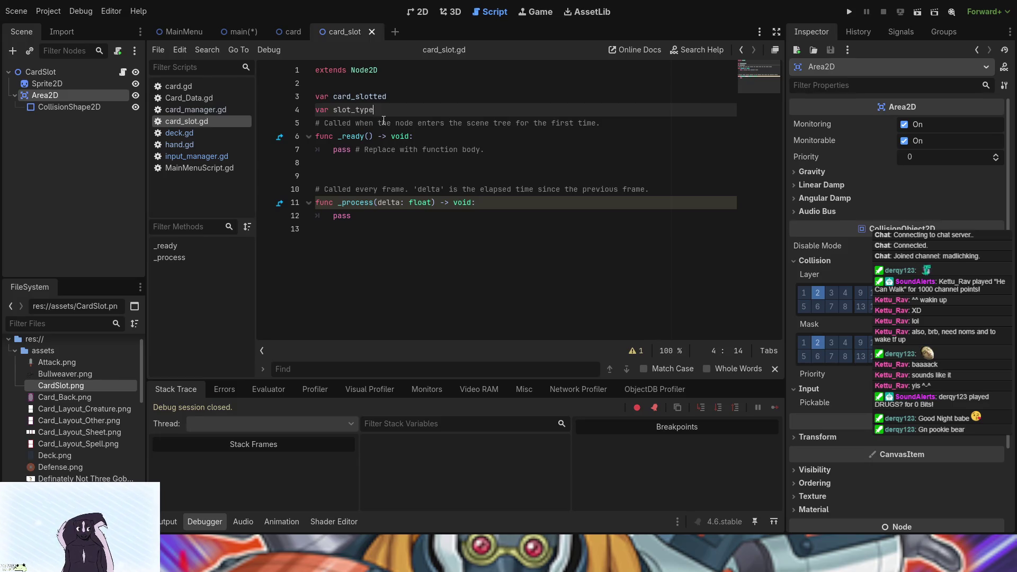
pyautogui.press('Return')
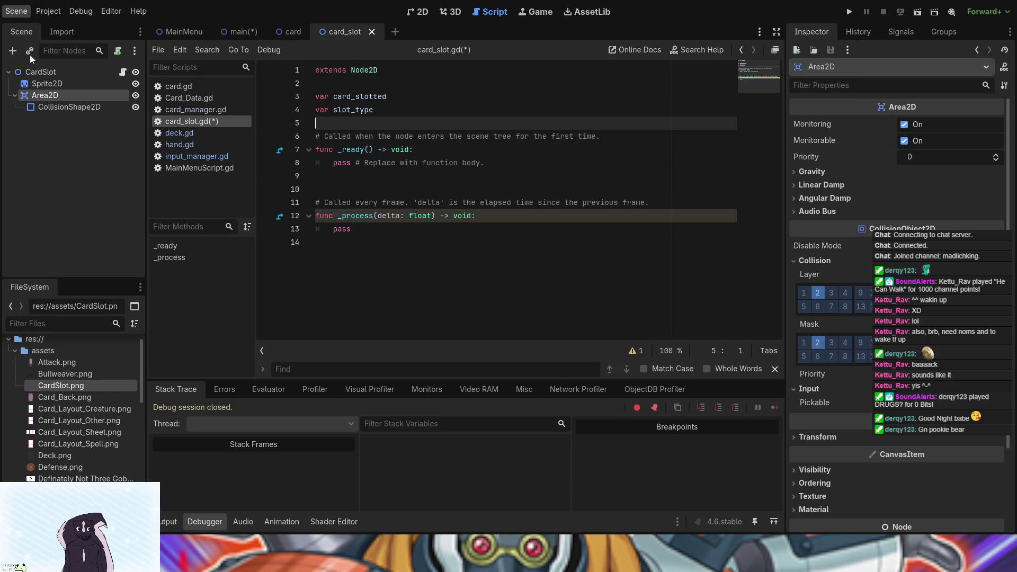
pyautogui.hotkey('ctrl', 's')
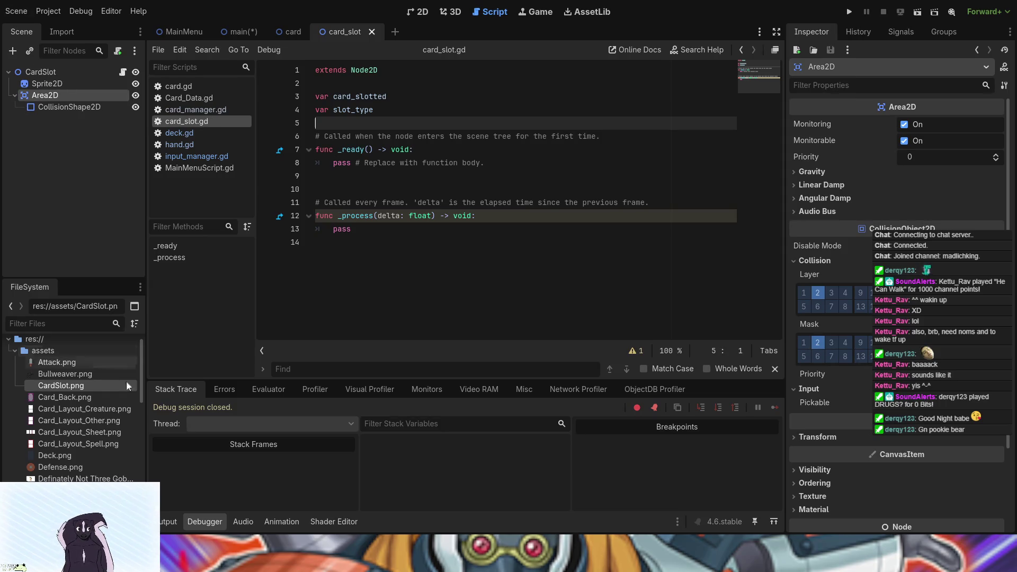
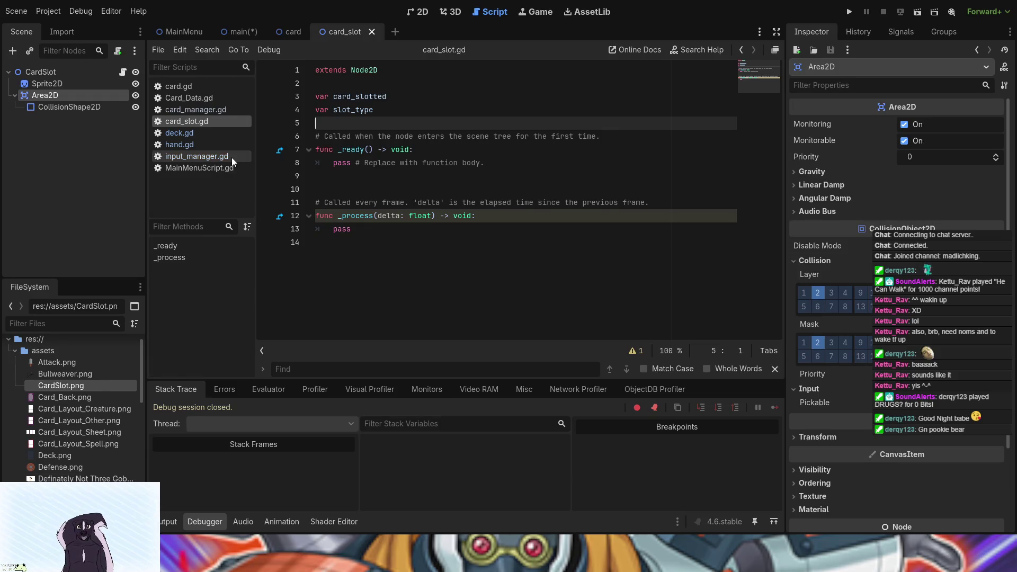
# - Open keyword_database.gd from the scripts folder in the FileSystem dock
pyautogui.scroll(-5, 63, 442)
pyautogui.scroll(-5, 62, 442)
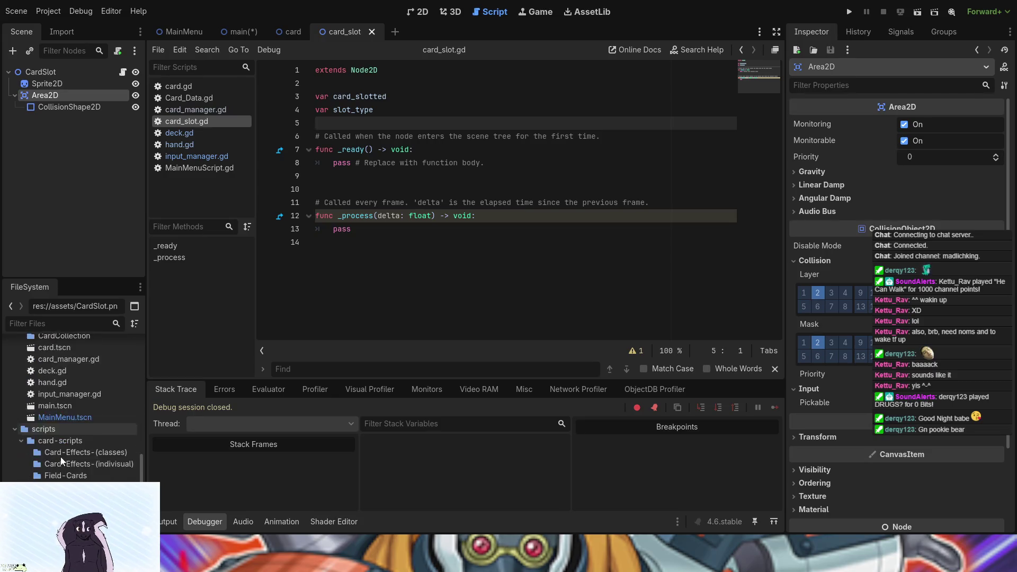
pyautogui.doubleClick(62, 484)
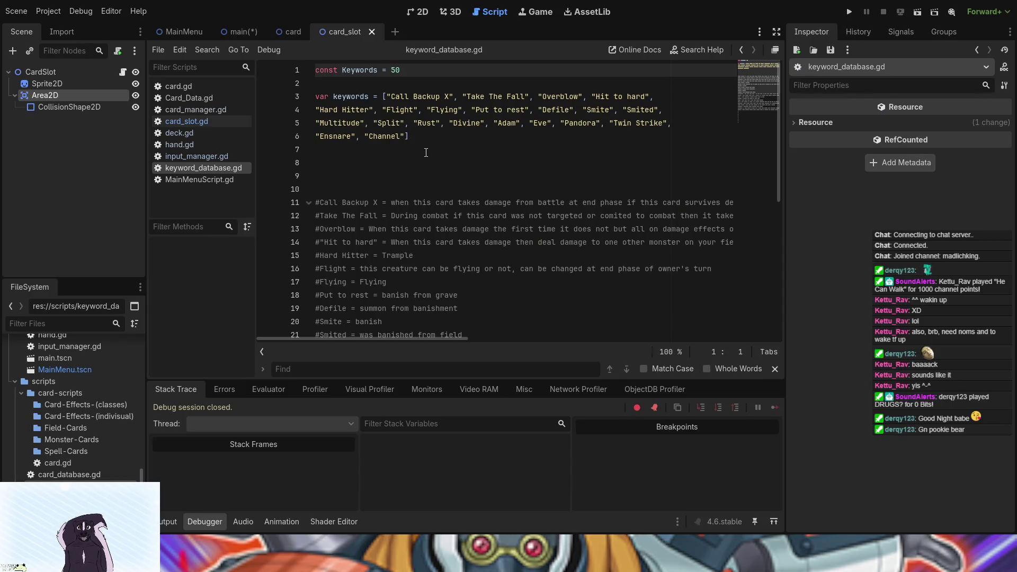
# - Write the Bounce comment on line 33: card enters battlefield, then immediately returns to hand
pyautogui.scroll(-7, 356, 226)
pyautogui.click(355, 220)
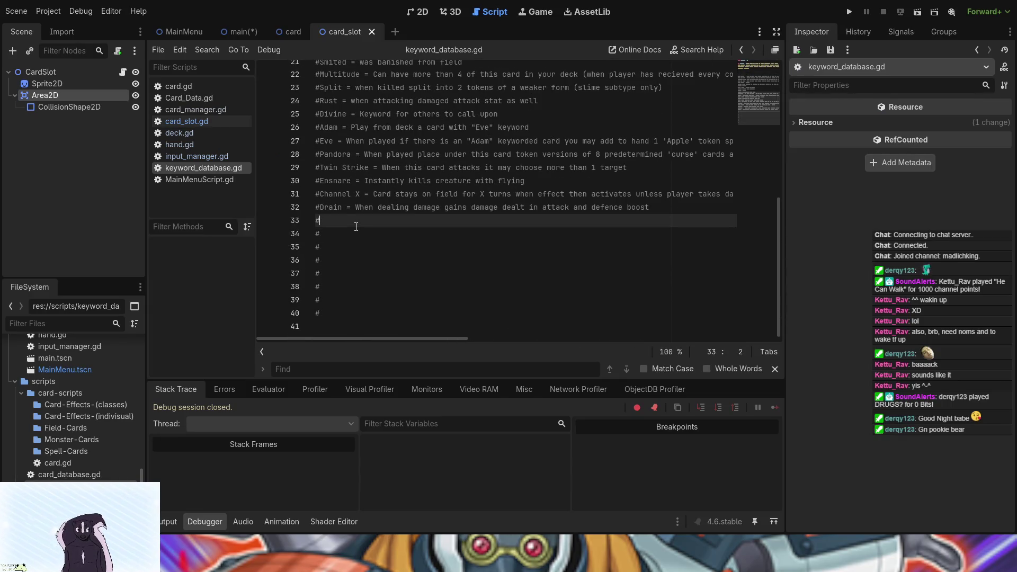
pyautogui.write('Bounce ')
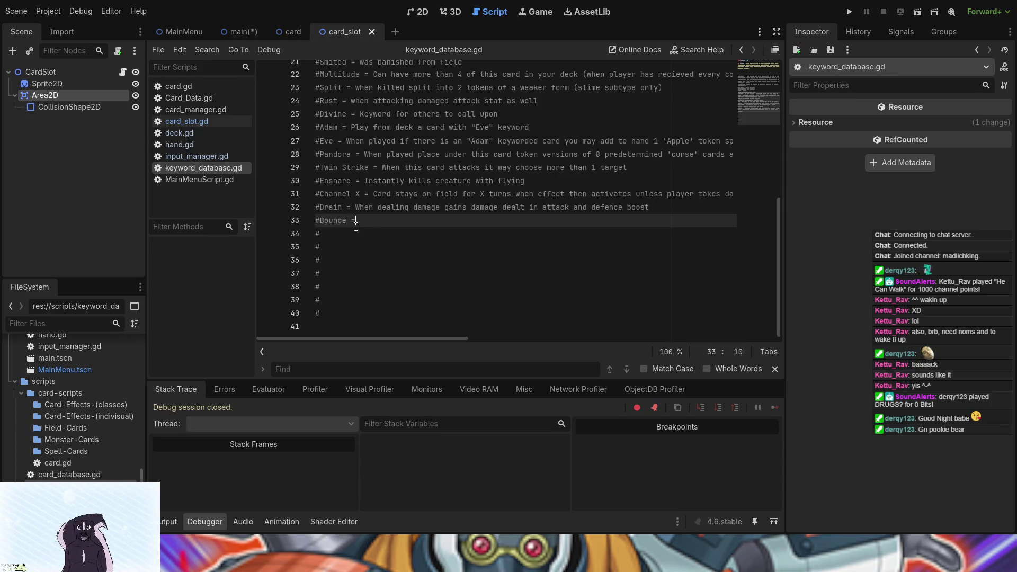
pyautogui.write('= Ca')
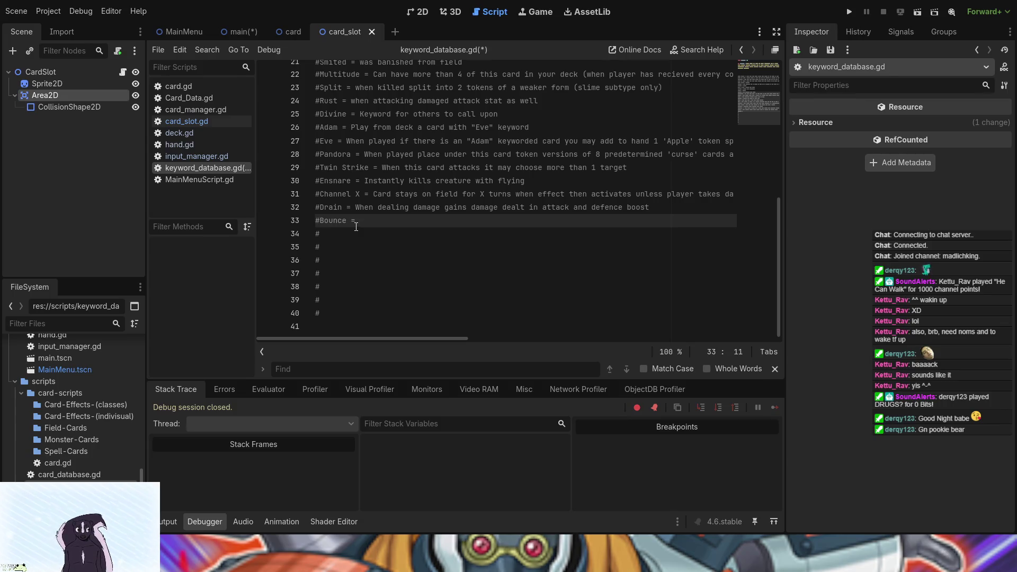
pyautogui.write('rd ')
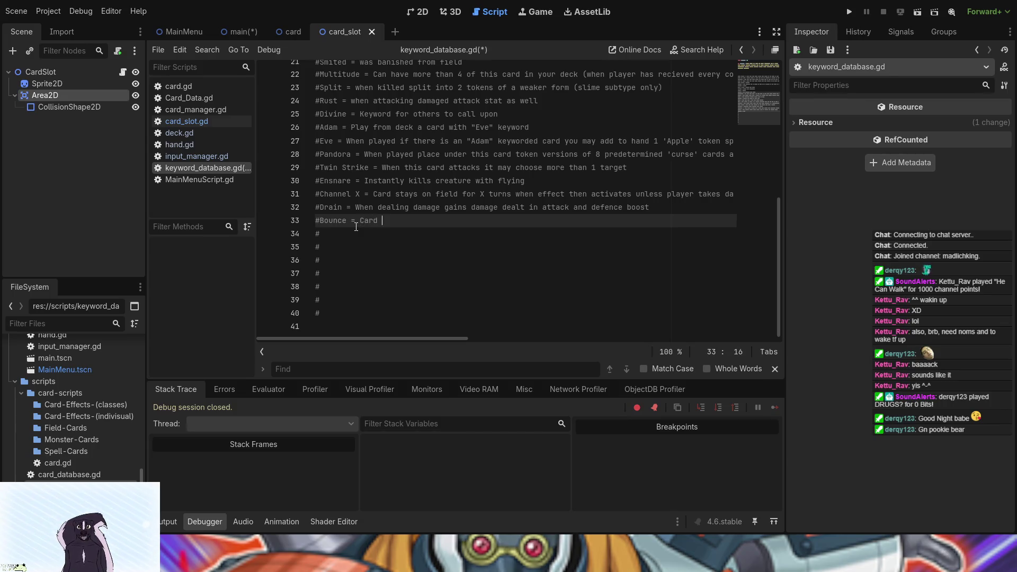
pyautogui.write('en')
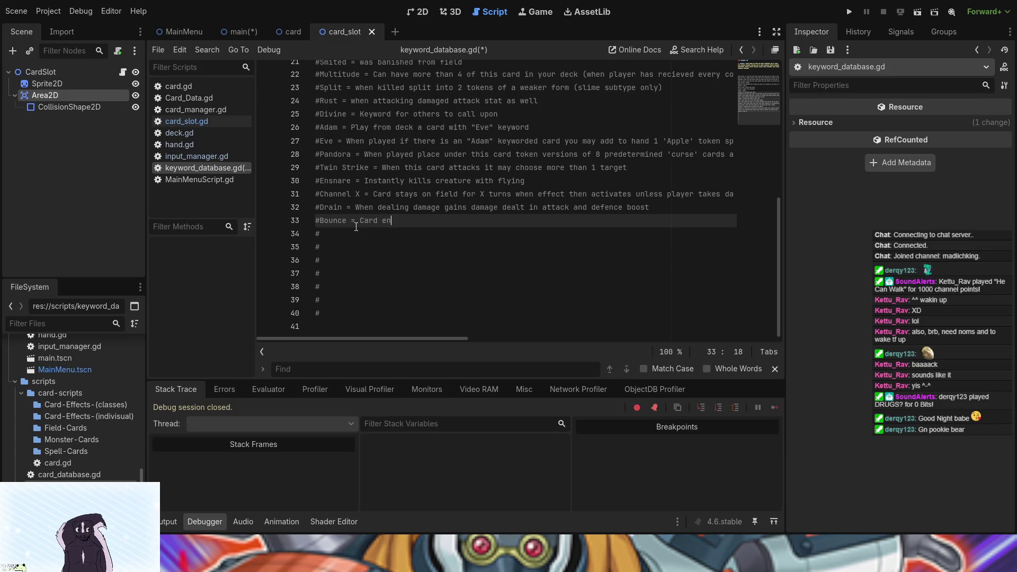
pyautogui.write('ters batt')
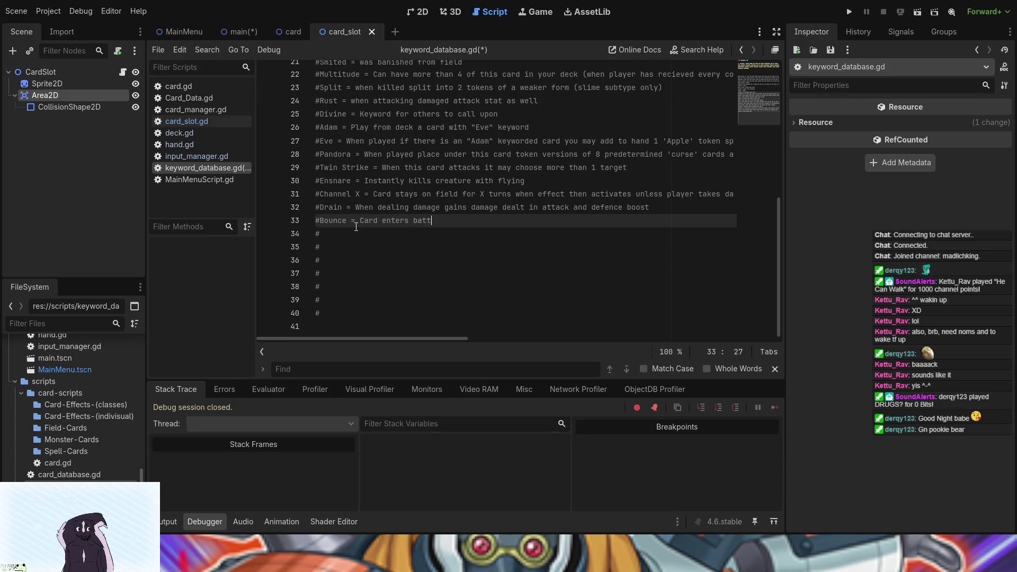
pyautogui.write('lefield and immediately returns to')
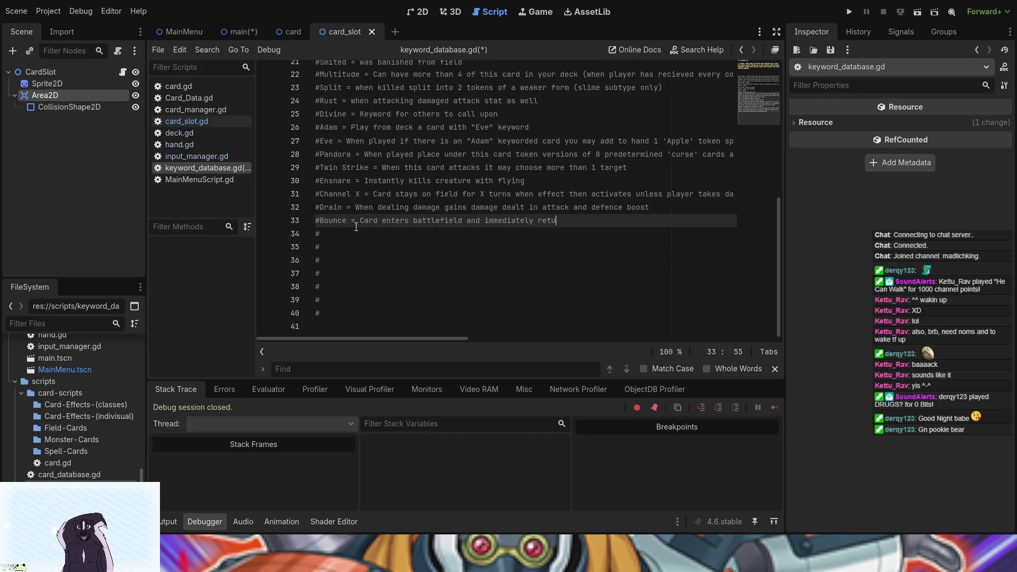
pyautogui.write(' hand ')
pyautogui.write('trigger')
pyautogui.write('ing on')
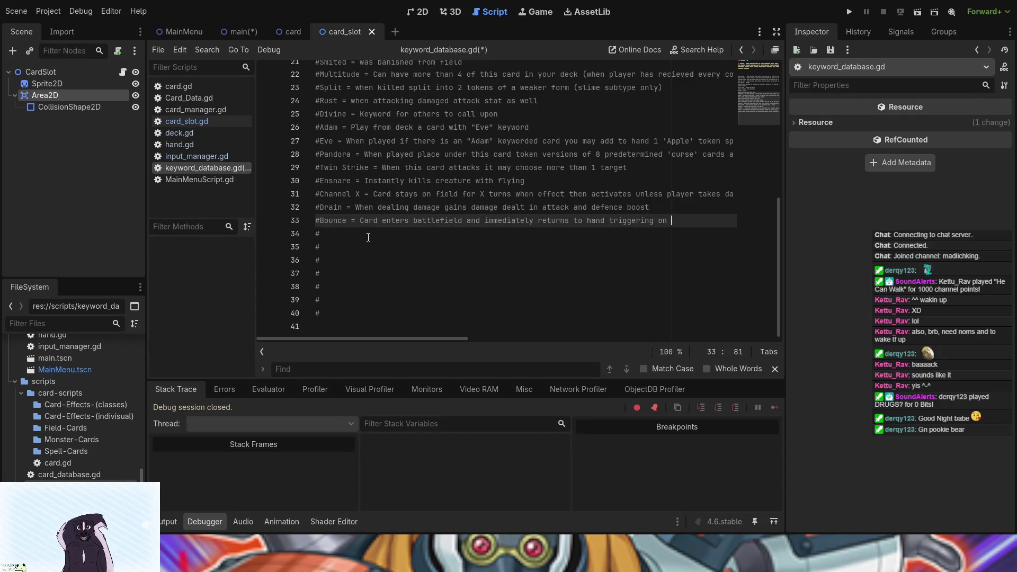
pyautogui.press('BackSpace')
pyautogui.press('BackSpace')
pyautogui.press('BackSpace')
pyautogui.write('enter battlefield')
# - Add '#Count = When activated increases count for the game' on line 34 and review the comments
pyautogui.click(368, 237)
pyautogui.write('Count = When activated increases count for the game')
pyautogui.moveTo(549, 242)
pyautogui.mouseDown()
pyautogui.moveTo(415, 119)
pyautogui.moveTo(403, 62)
pyautogui.moveTo(371, 69)
pyautogui.moveTo(318, 200)
pyautogui.moveTo(308, 202)
pyautogui.mouseUp()
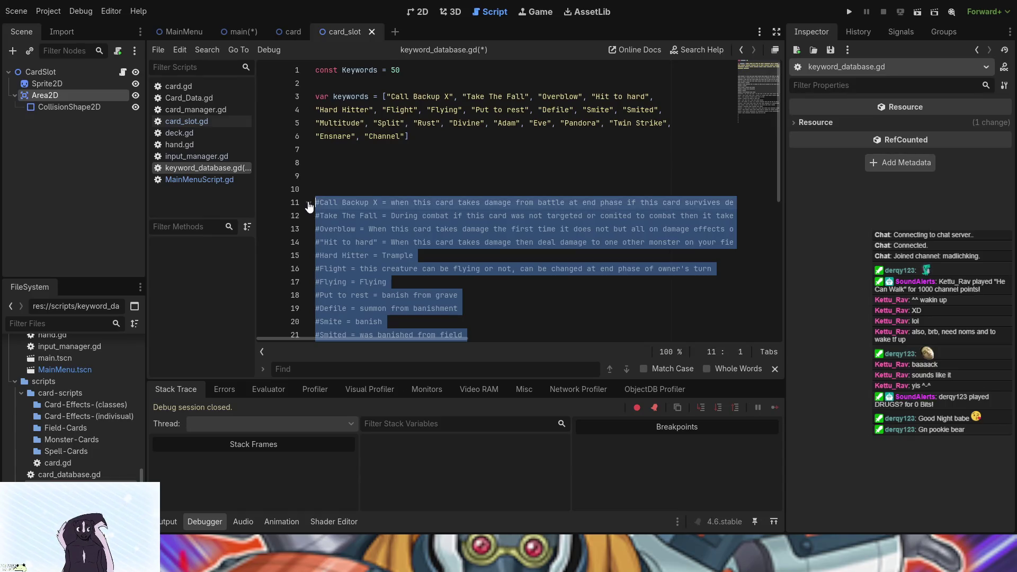
pyautogui.click(316, 176)
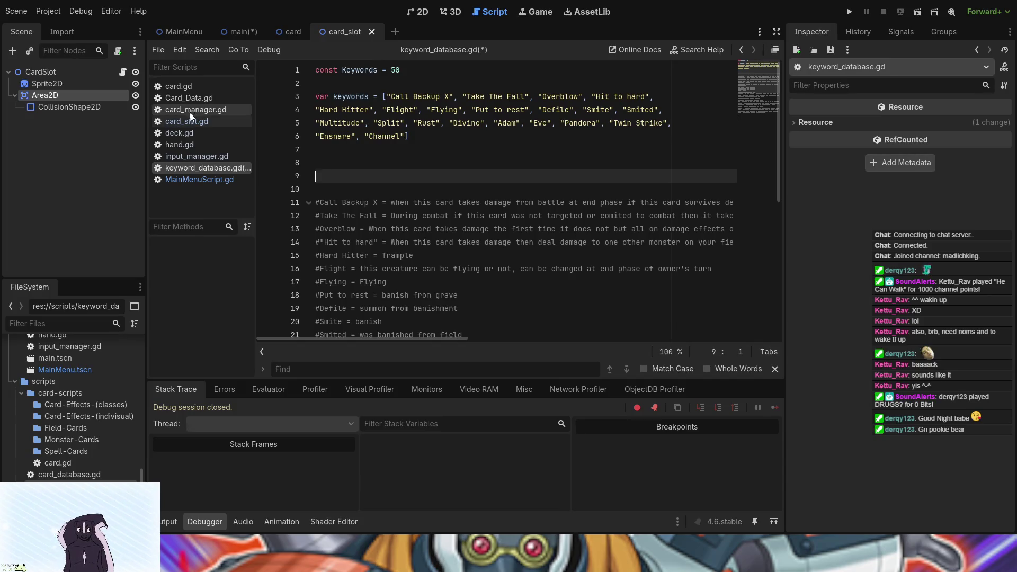
# - Open card_database.gd and scroll through its CARDS dictionary entries
pyautogui.doubleClick(80, 474)
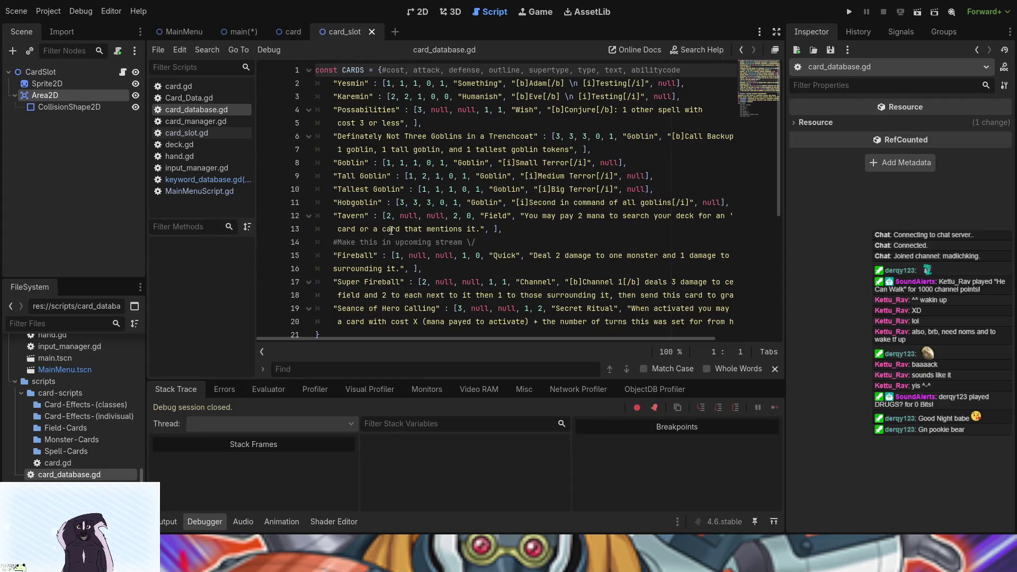
pyautogui.scroll(-2, 391, 230)
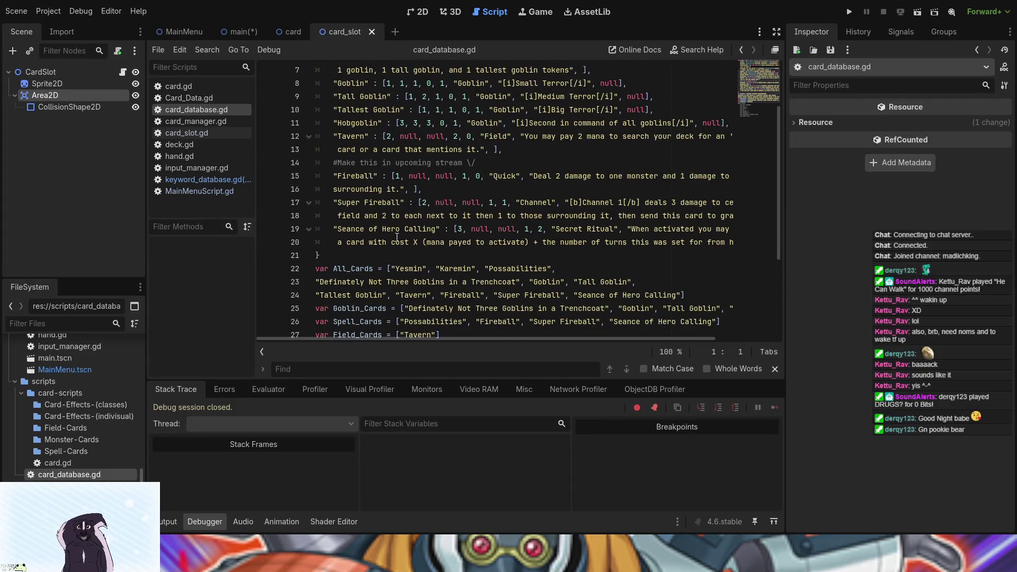
pyautogui.scroll(2, 394, 234)
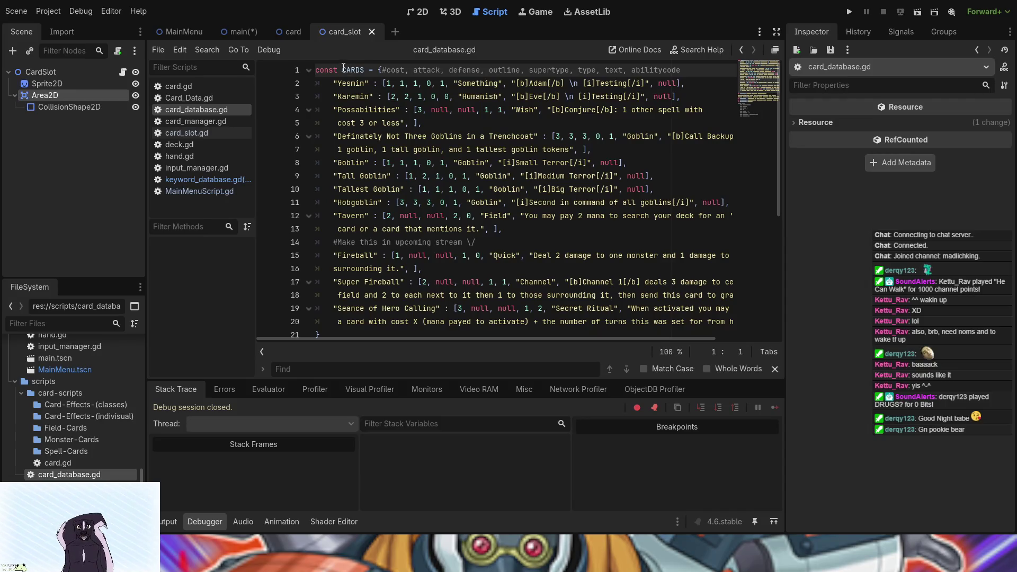
pyautogui.scroll(-1, 406, 195)
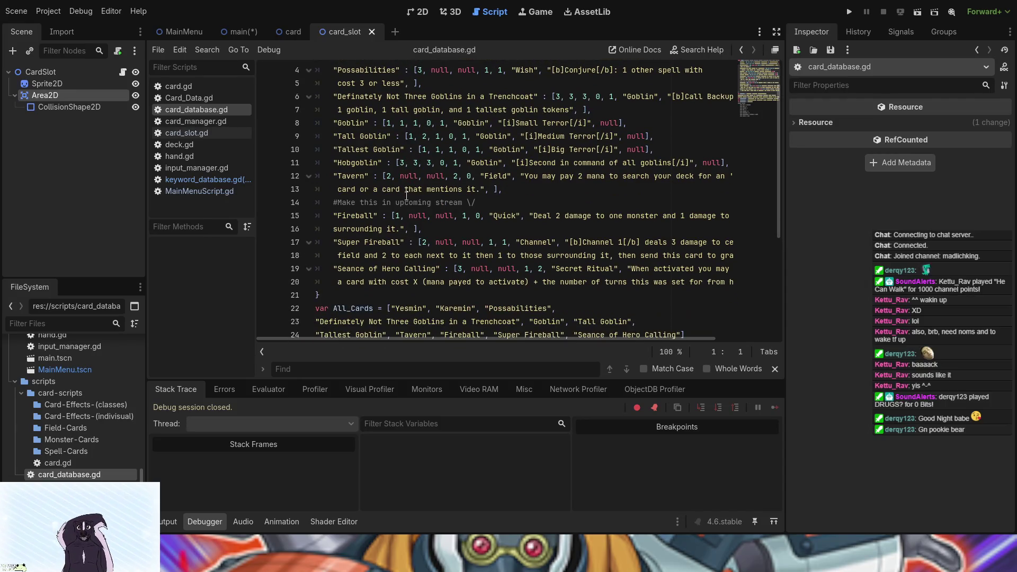
pyautogui.scroll(1, 406, 196)
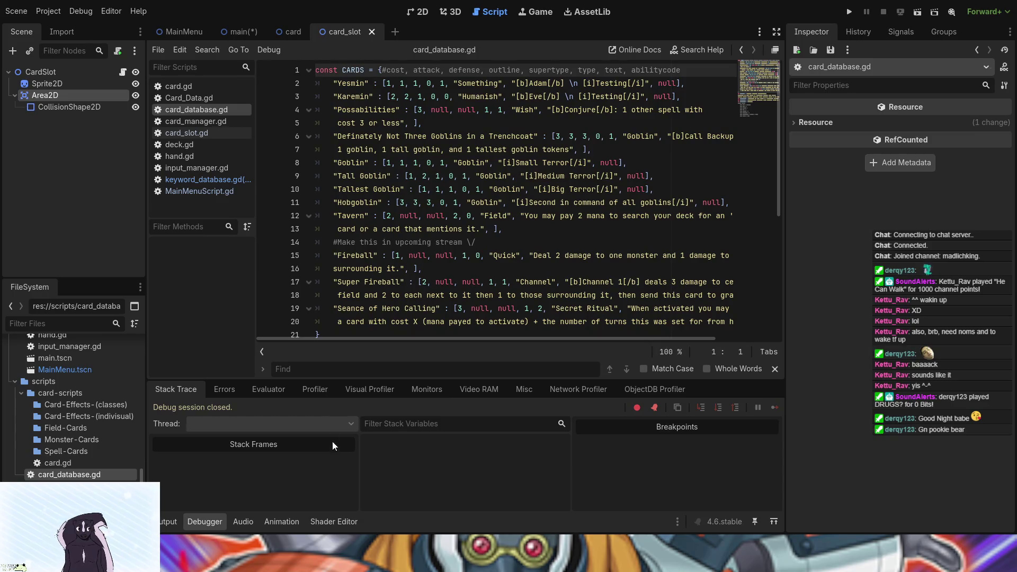
pyautogui.scroll(-2, 318, 251)
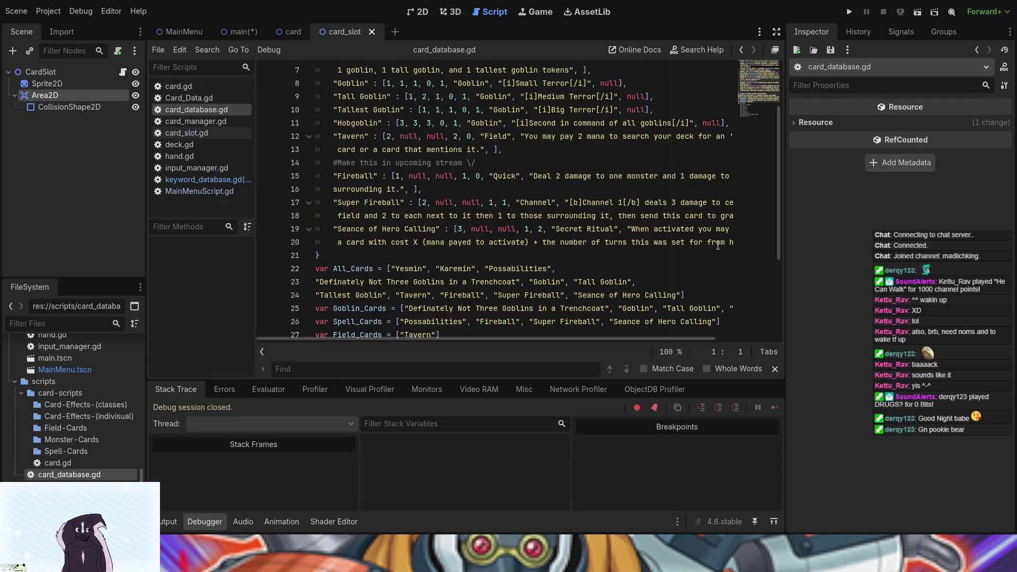
# - Select the CARDS dictionary from the closing brace on line 21 upward, then deselect it
pyautogui.moveTo(460, 338)
pyautogui.mouseDown()
pyautogui.moveTo(615, 339)
pyautogui.moveTo(535, 337)
pyautogui.mouseUp()
pyautogui.click(355, 254)
pyautogui.moveTo(355, 254)
pyautogui.mouseDown()
pyautogui.moveTo(359, 63)
pyautogui.moveTo(350, 51)
pyautogui.moveTo(363, 47)
pyautogui.moveTo(324, 70)
pyautogui.moveTo(324, 58)
pyautogui.moveTo(342, 71)
pyautogui.mouseUp()
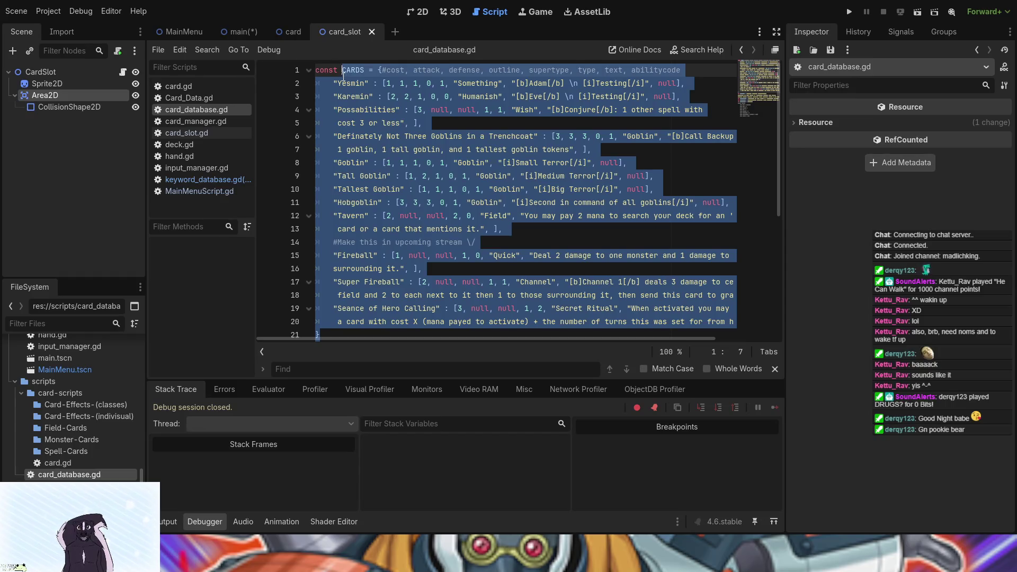
pyautogui.click(602, 256)
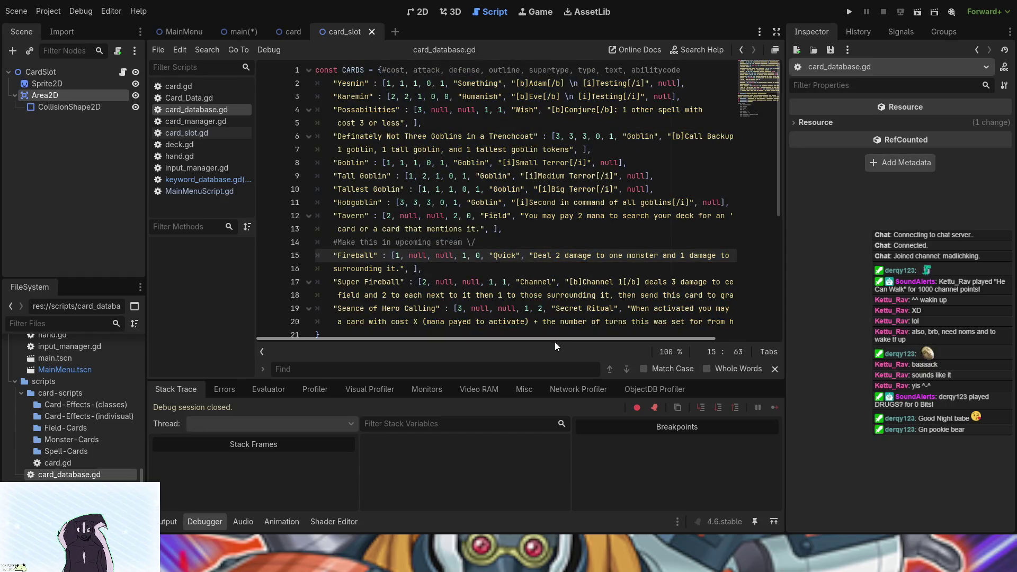